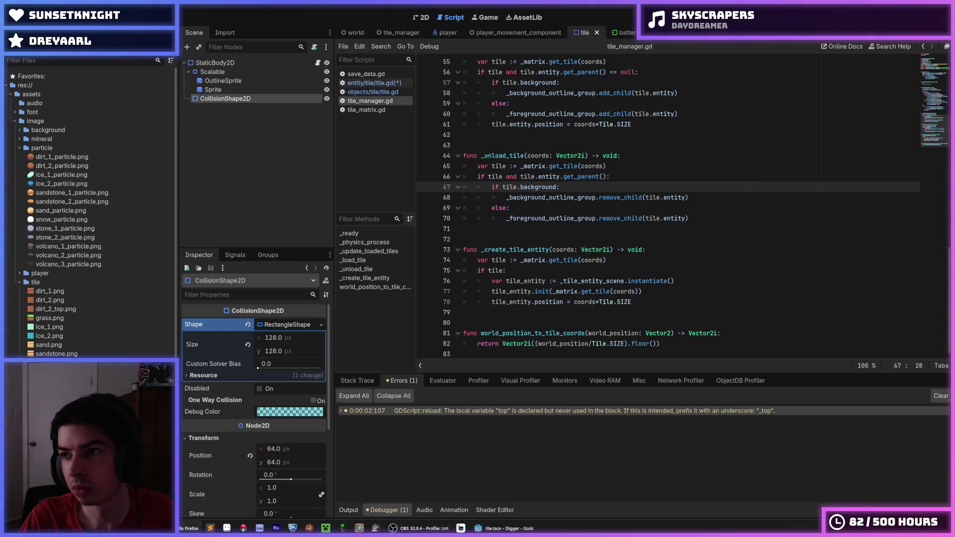
- Switch the Debugger panel from the error list to the Stack Trace view
click(644, 179)
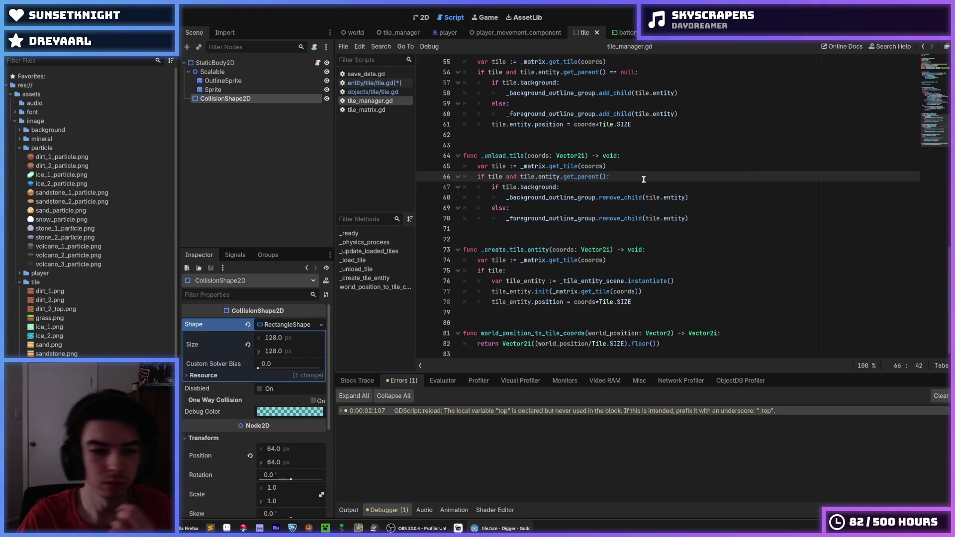
click(357, 381)
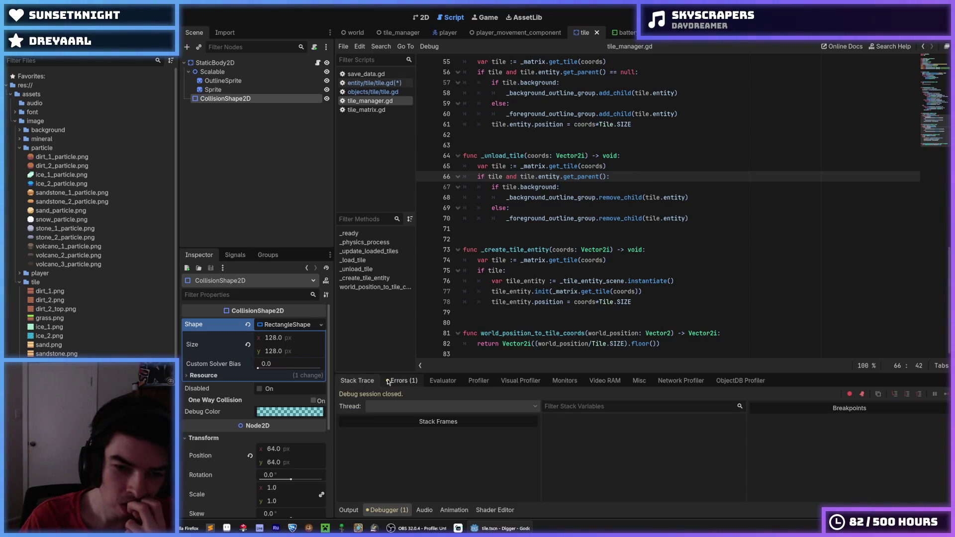
click(388, 382)
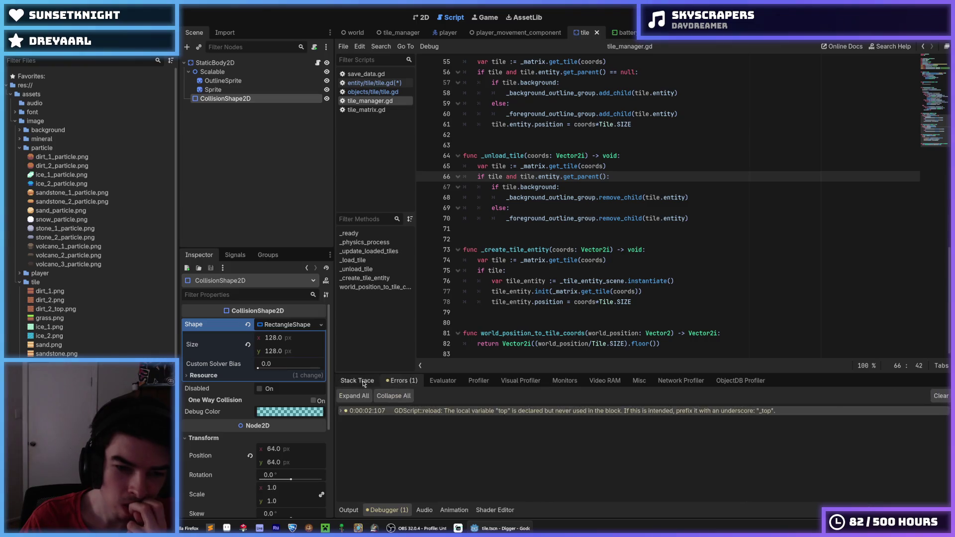
click(364, 384)
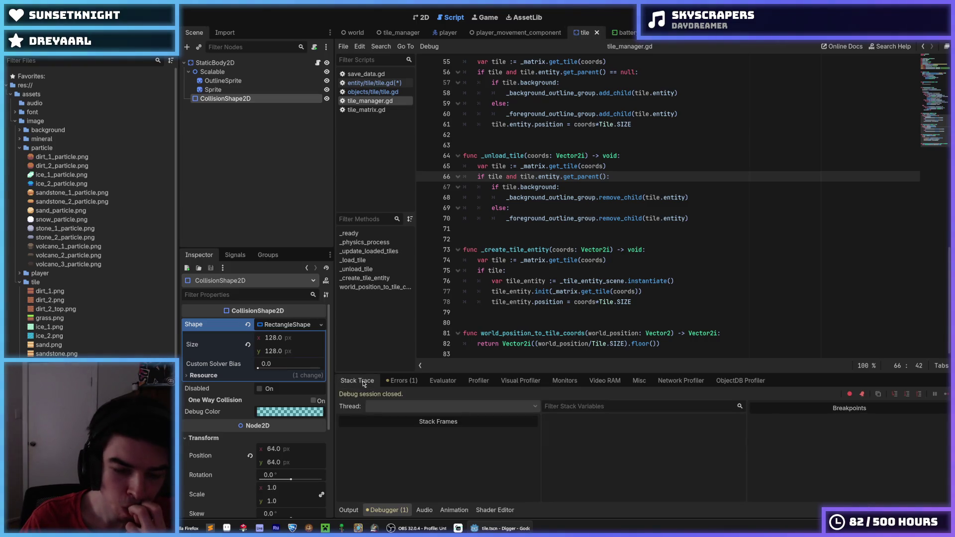
click(389, 381)
click(363, 382)
click(389, 381)
click(365, 382)
click(389, 381)
click(365, 382)
click(389, 381)
click(365, 382)
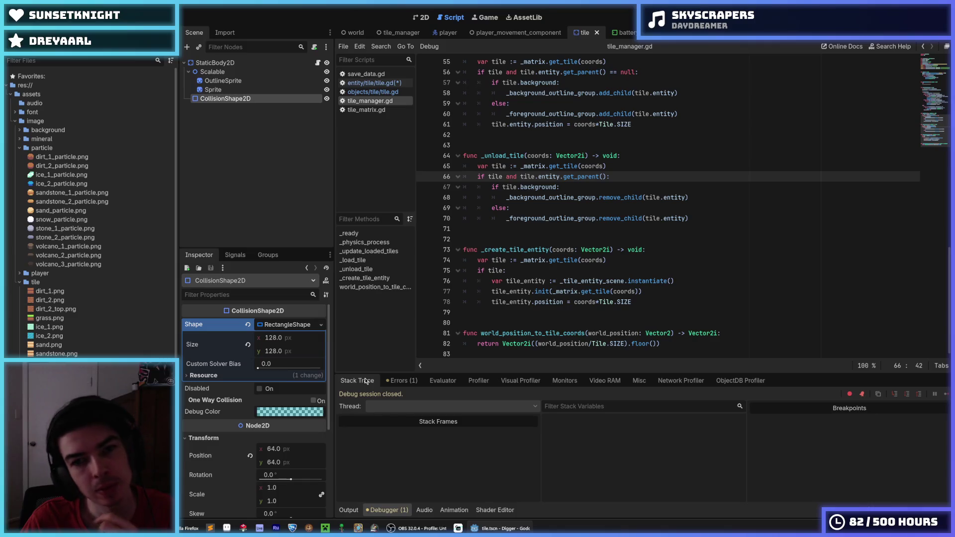
- Step through lines 65–67 of _unload_tile to reach the tile.background check
click(567, 188)
click(626, 175)
click(625, 183)
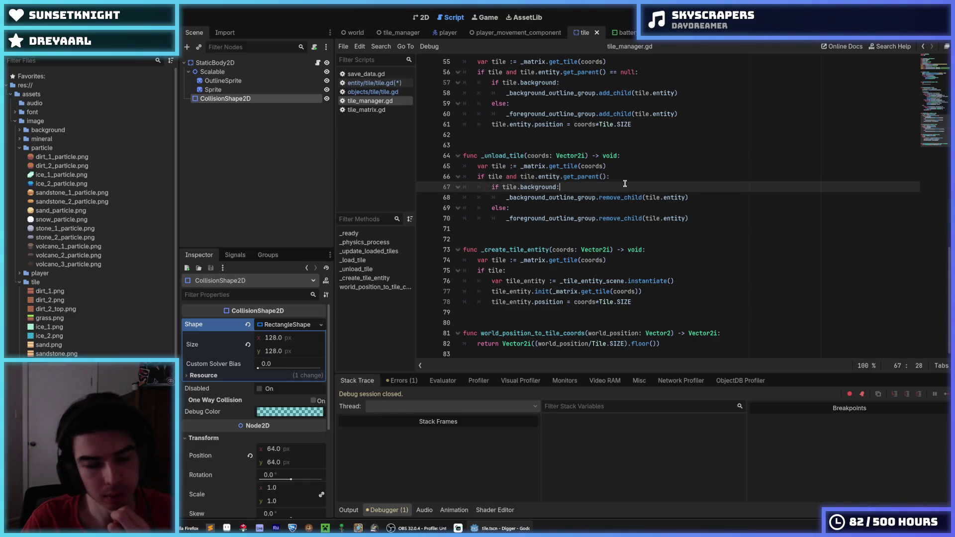
click(624, 176)
click(623, 168)
click(623, 175)
click(615, 168)
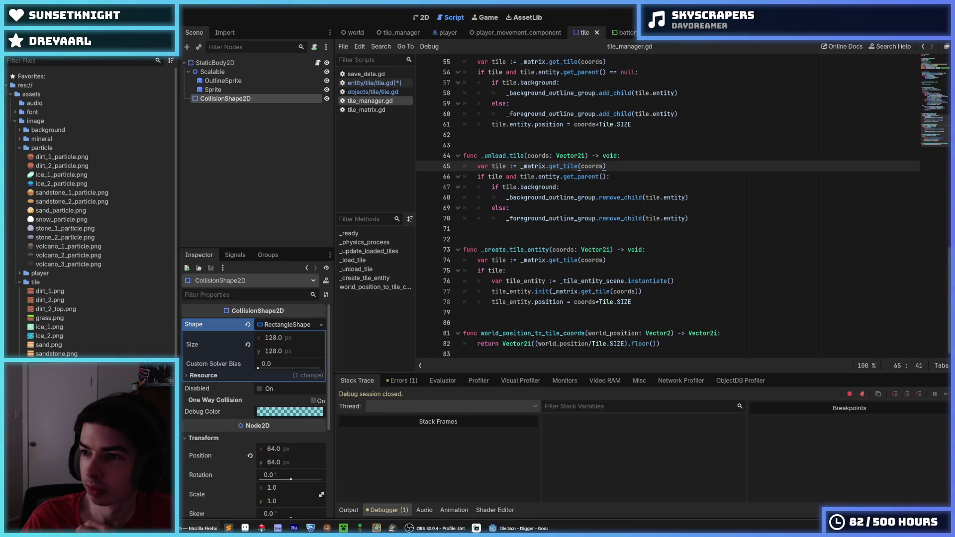
click(635, 172)
click(634, 164)
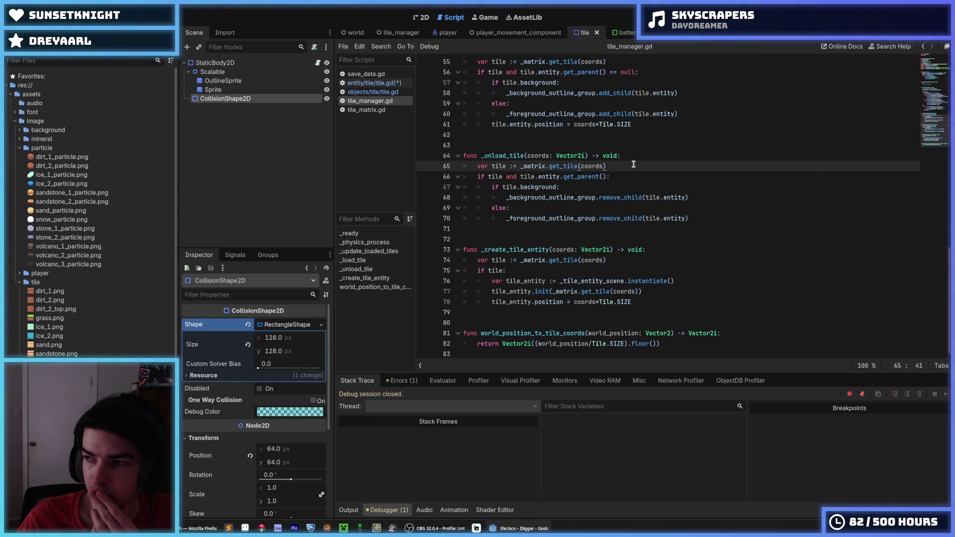
click(617, 176)
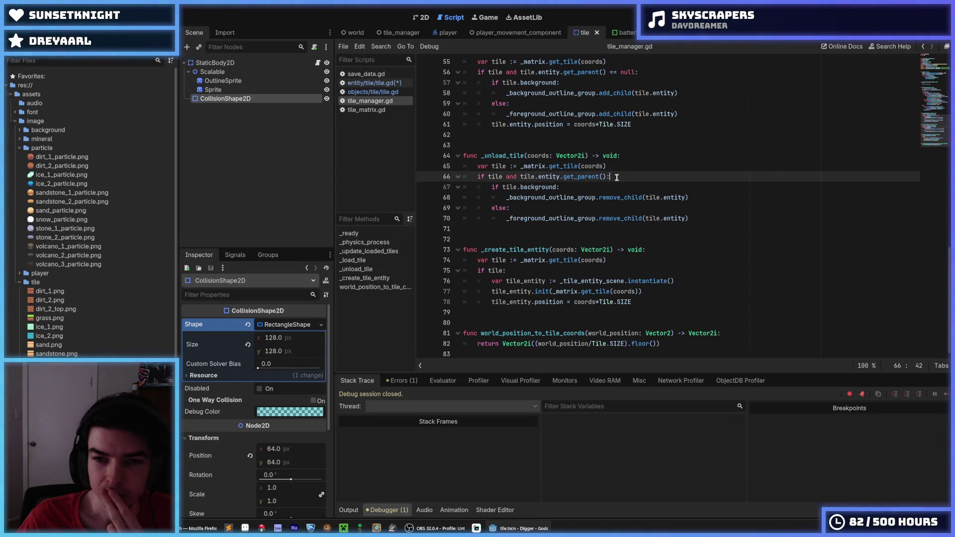
key(Down)
click(616, 177)
key(Down)
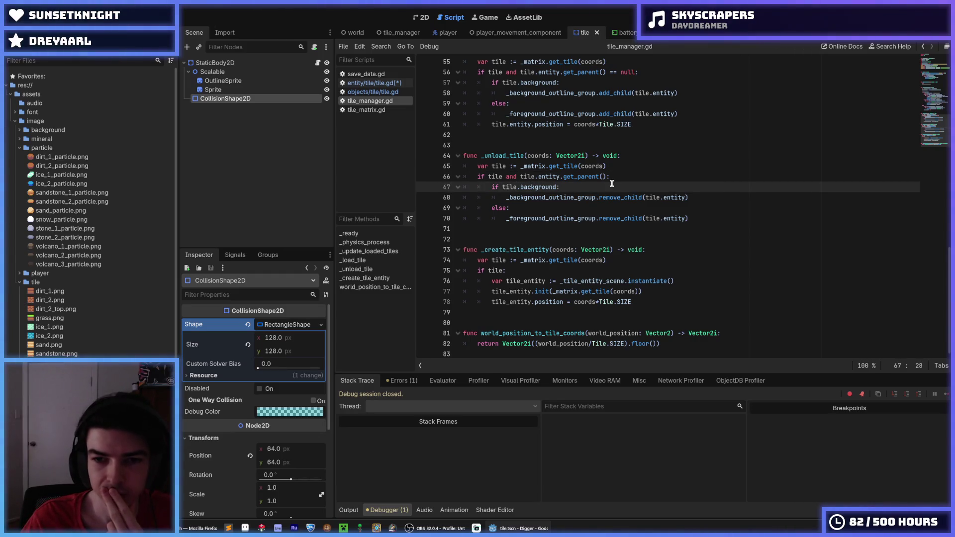
- Highlight remove_child on line 68, then select the 'if tile.background:' line
double_click(630, 197)
key(End)
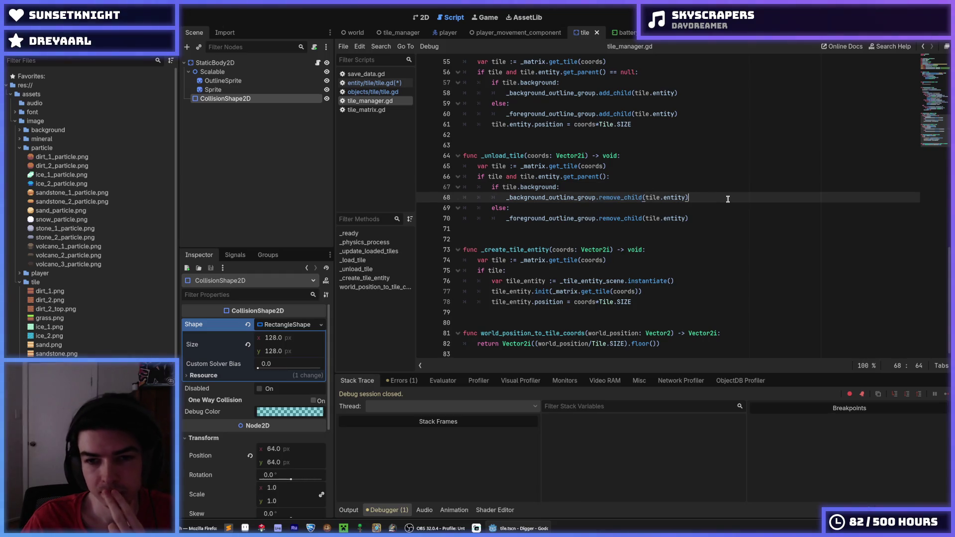
double_click(615, 197)
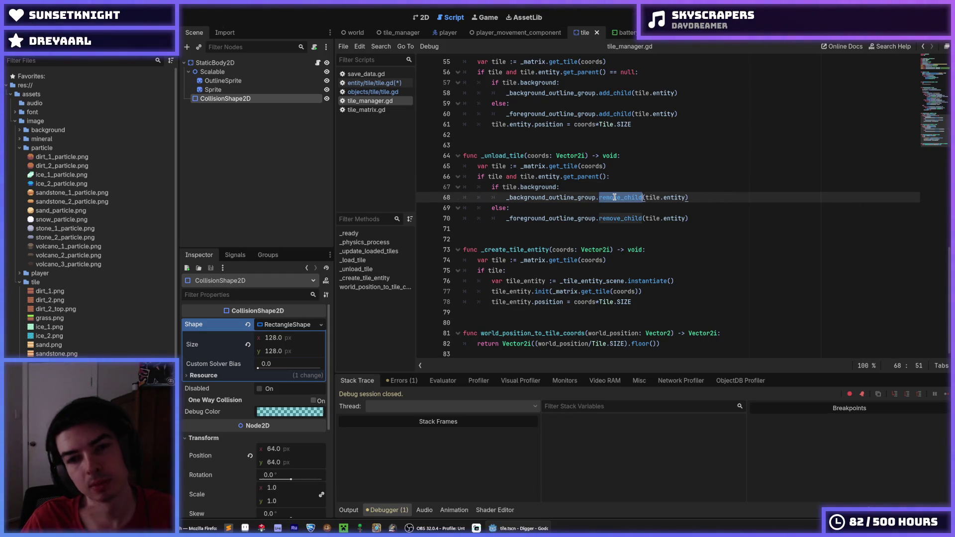
click(624, 168)
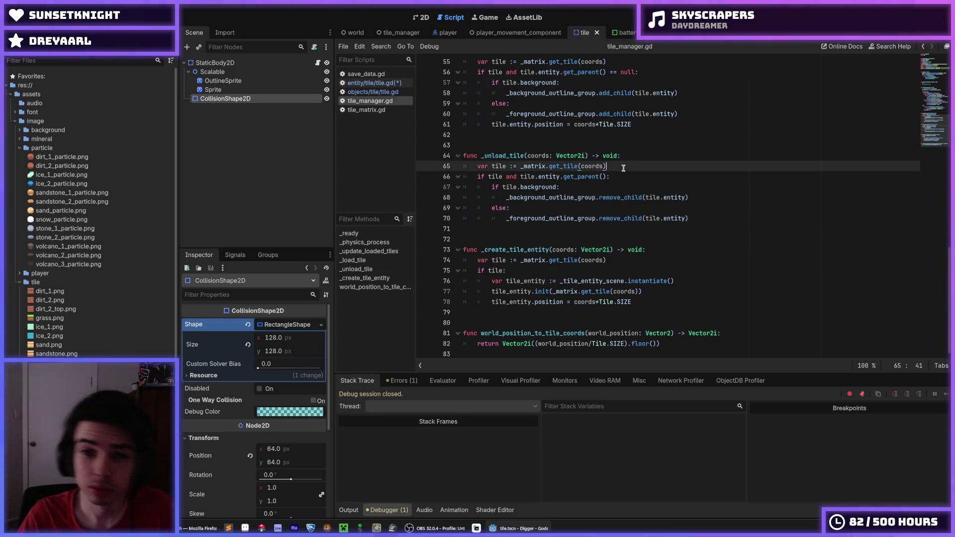
click(626, 175)
click(617, 167)
click(619, 176)
click(613, 169)
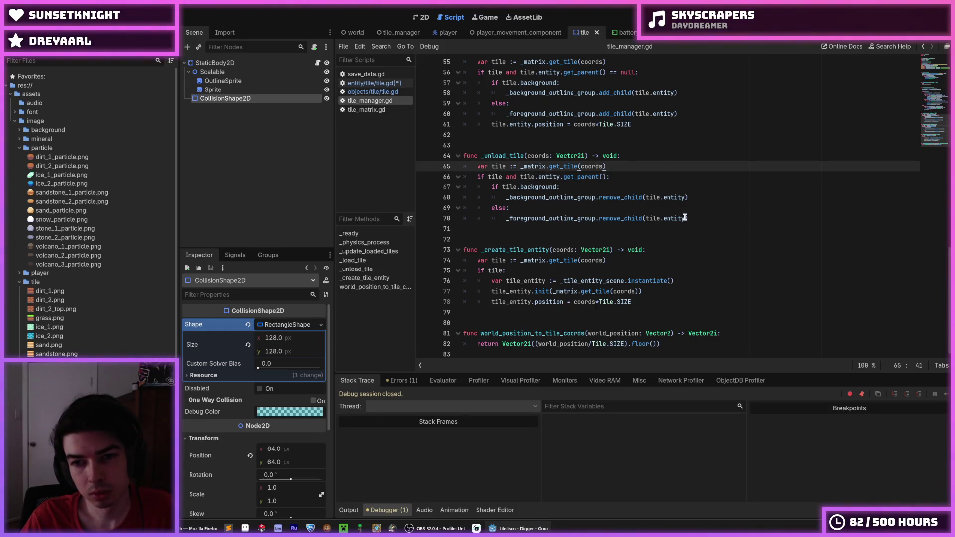
click(589, 185)
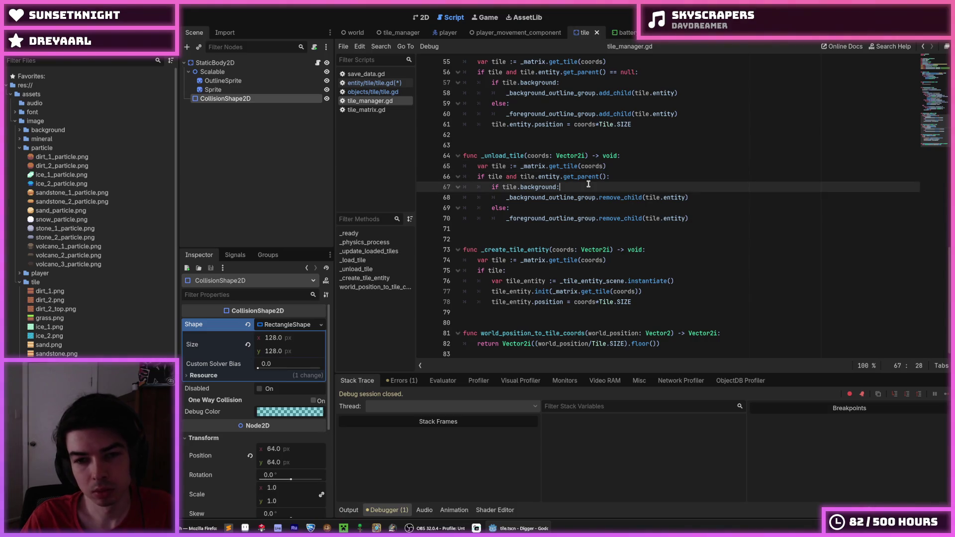
click(616, 176)
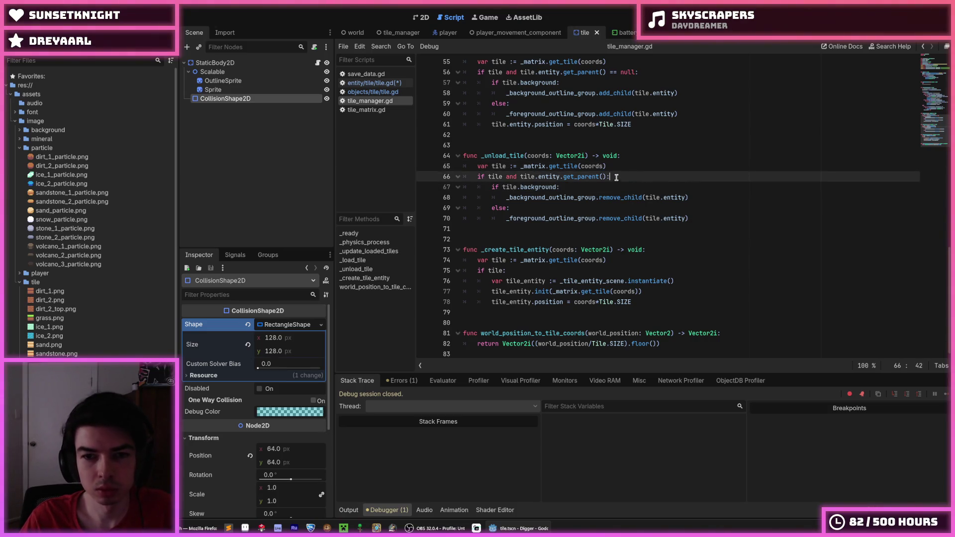
click(613, 184)
drag(590, 187, 405, 188)
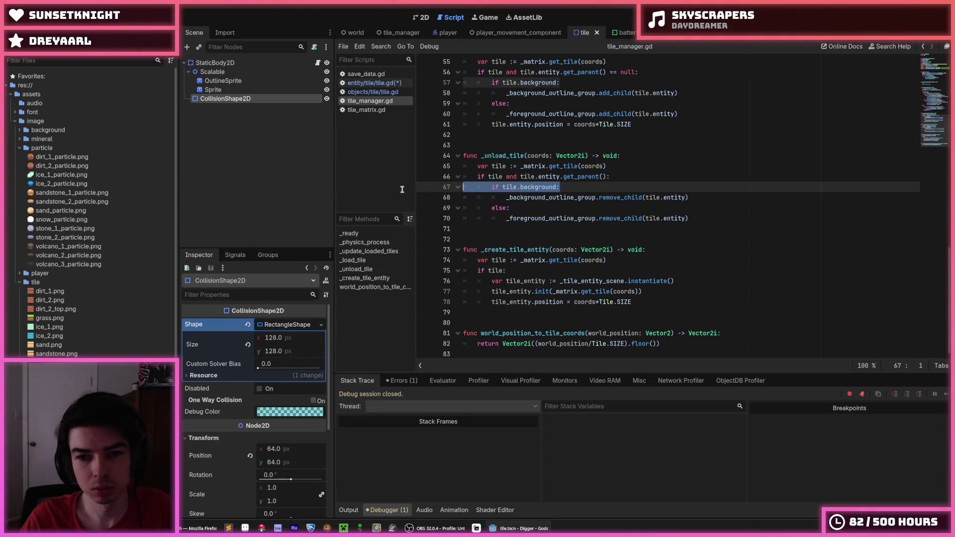
- Delete the 'if tile.background:' check and dedent the background and foreground remove_child lines
key(BackSpace)
key(BackSpace)
key(Down)
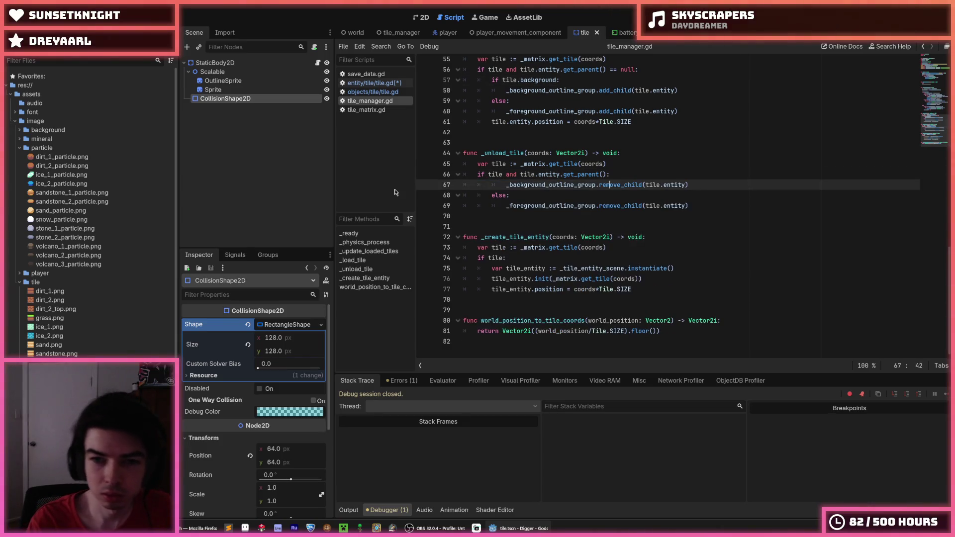
key(alt+Down)
key(alt+Down)
key(shift+Tab)
key(shift+Tab)
key(Up)
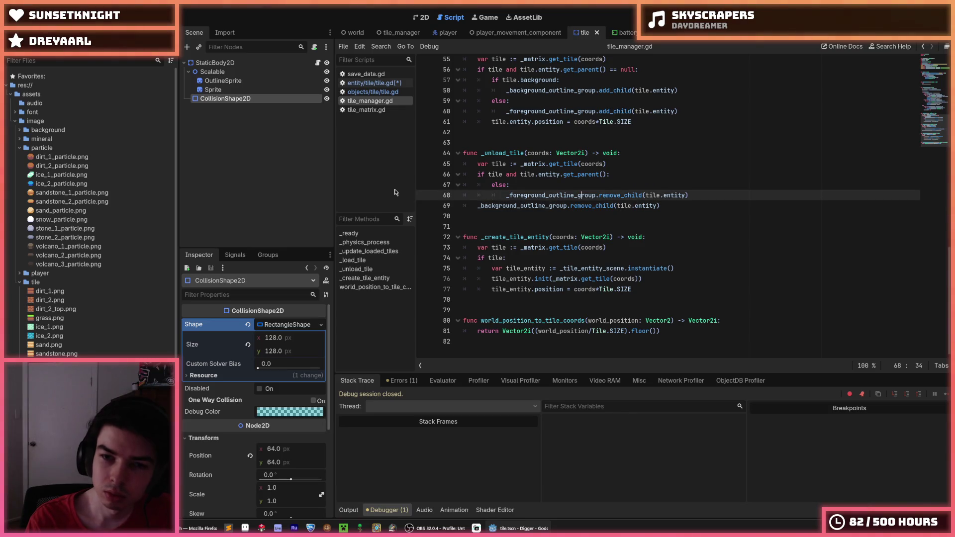
key(alt+Up)
key(shift+Tab)
key(Down)
key(shift+Home)
key(shift+Home)
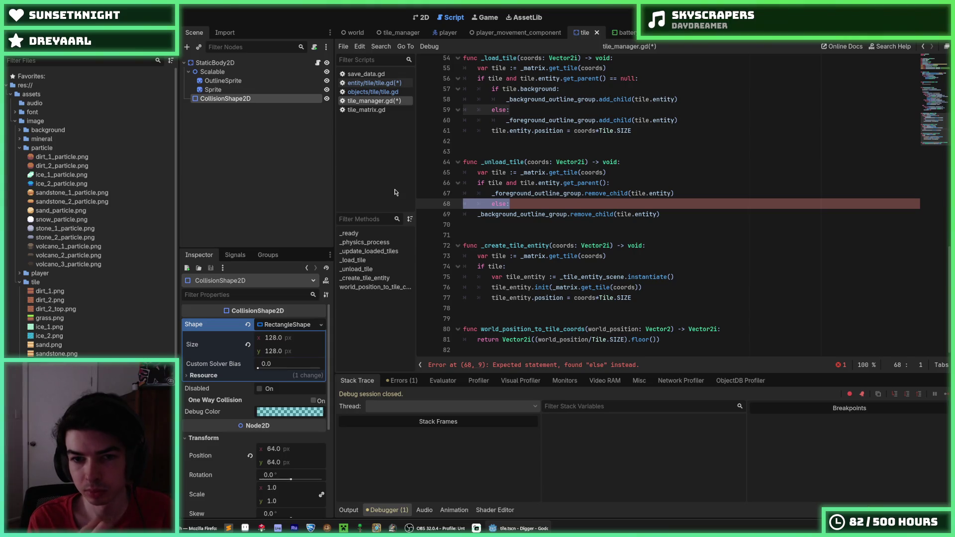
- Undo the rework to restore the 'if tile.background:' branch, then open objects/tile/tile.gd
key(ctrl+z)
key(ctrl+z)
key(ctrl+z)
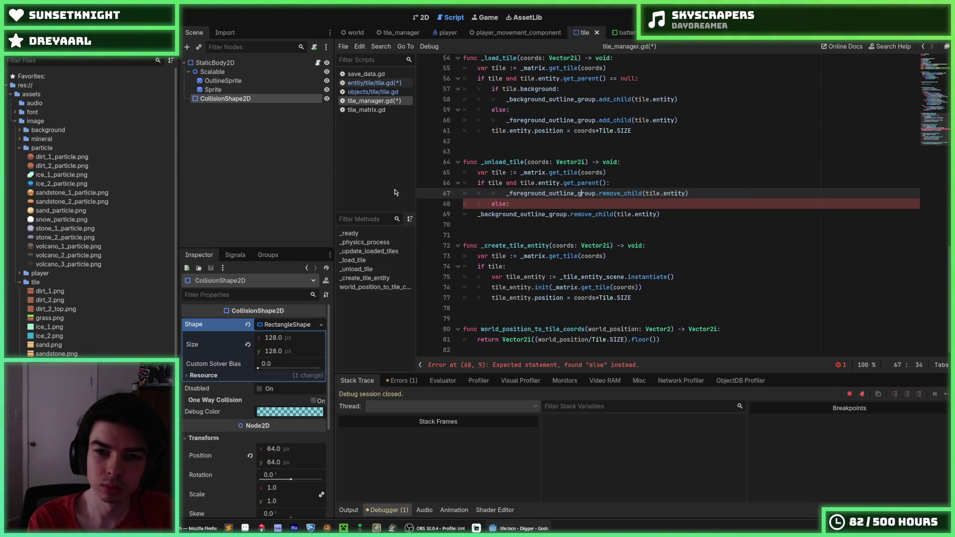
key(ctrl+z)
key(ctrl+z)
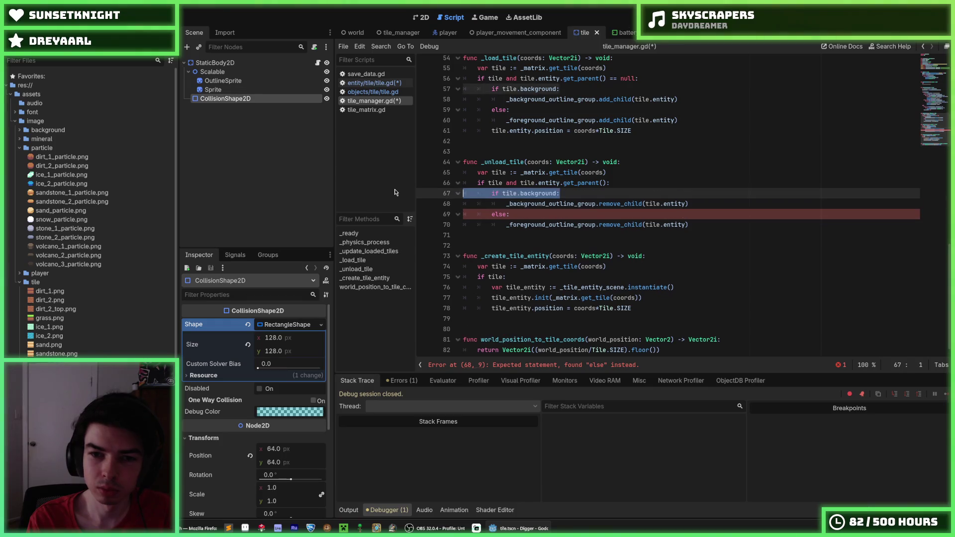
click(373, 91)
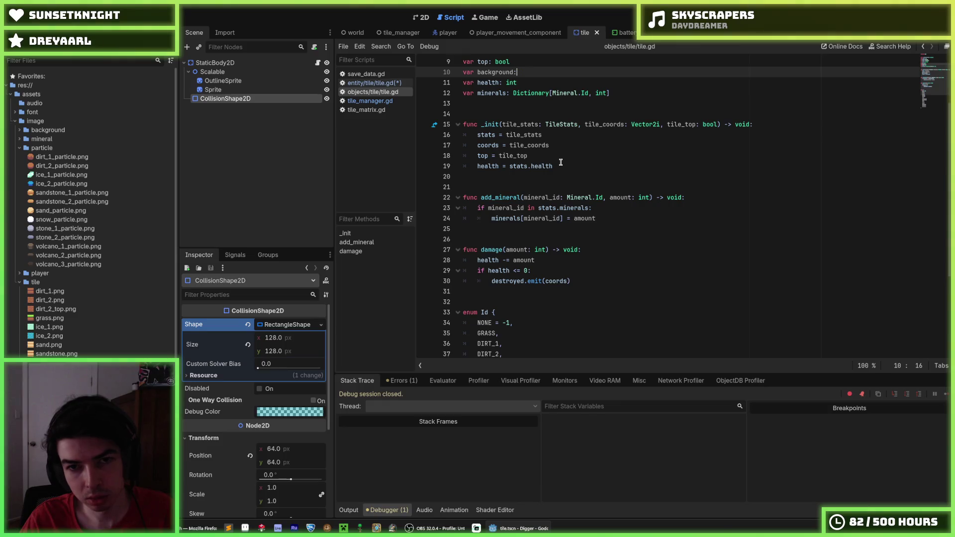
- Default the background variable on line 10 of tile.gd to ':= false'
text(:= false)
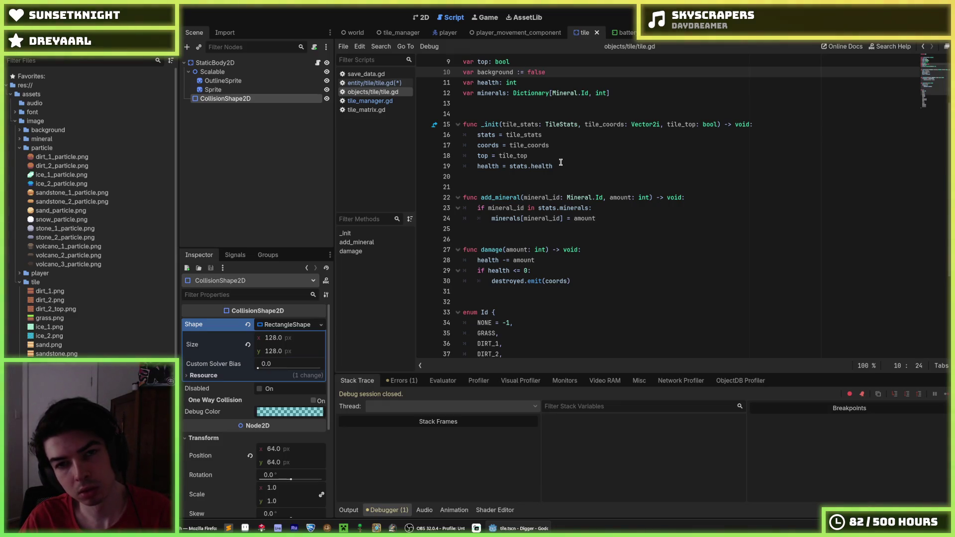
key(alt+Left)
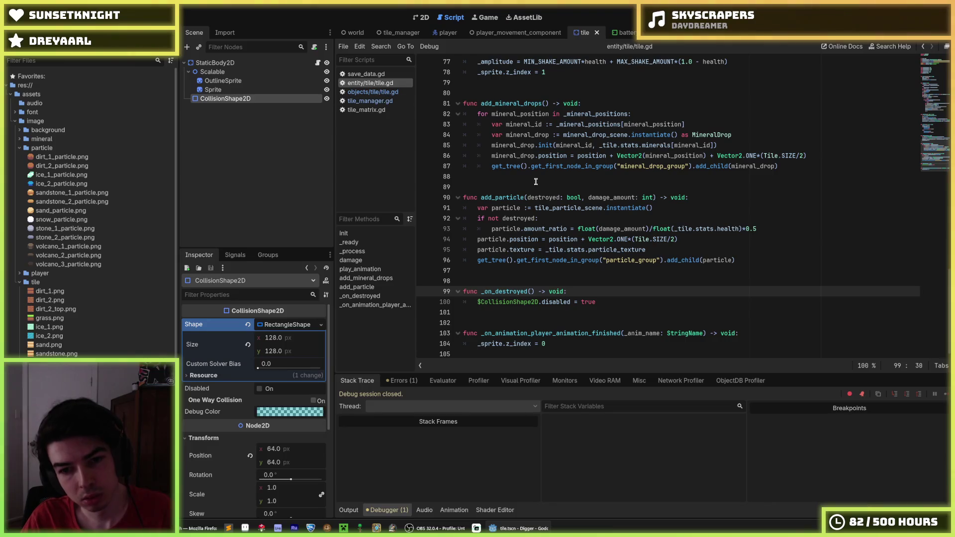
click(547, 189)
click(373, 92)
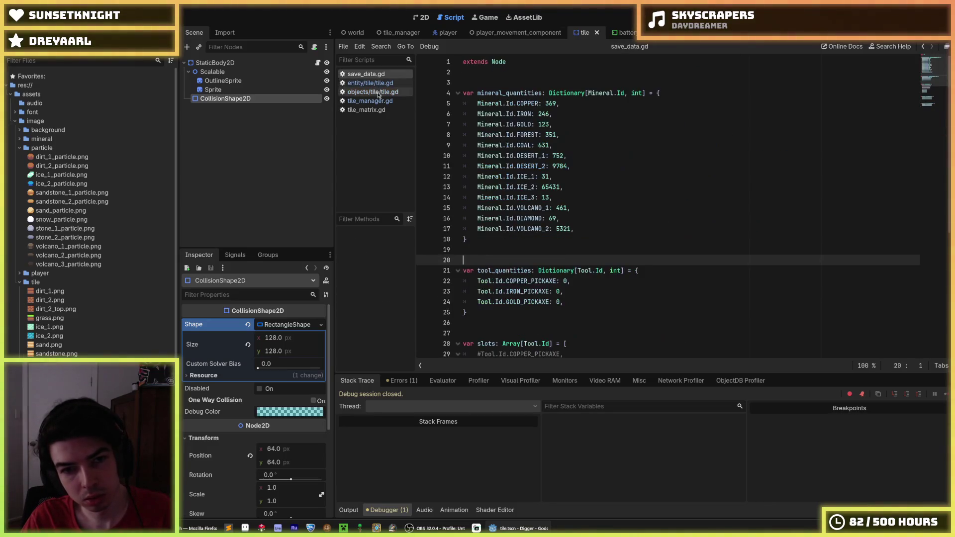
click(380, 100)
- In tile_matrix.gd, undo to uncomment the tile.entity queue_free lines 17–18
click(373, 110)
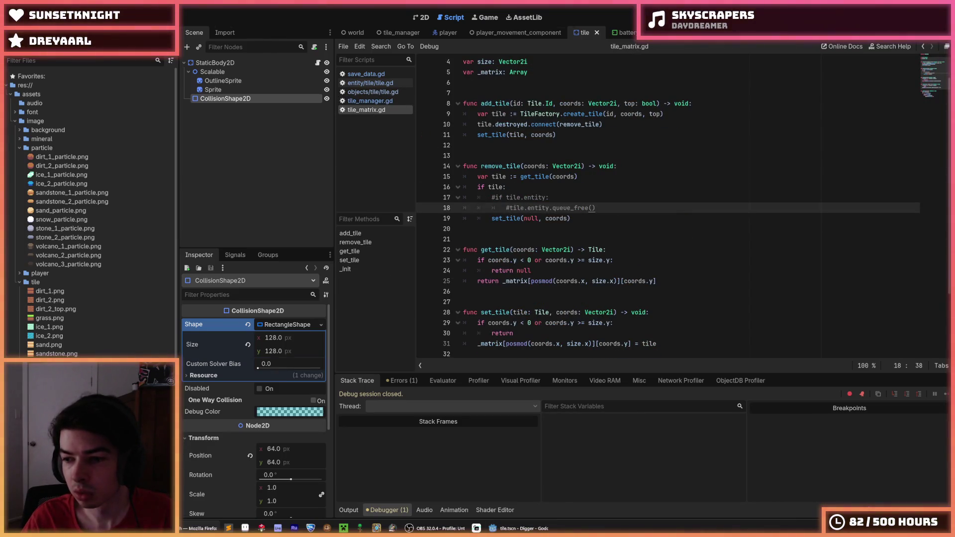
click(648, 234)
key(ctrl+z)
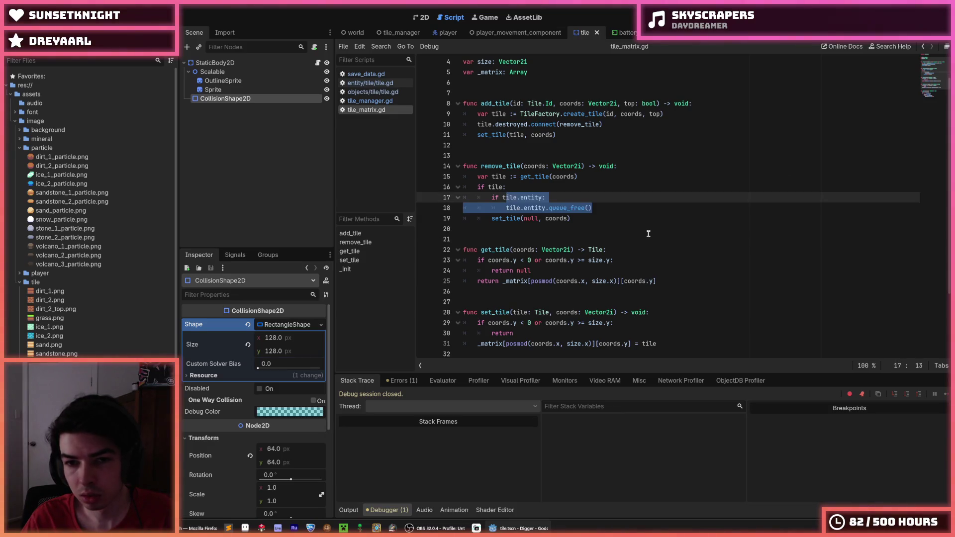
click(610, 201)
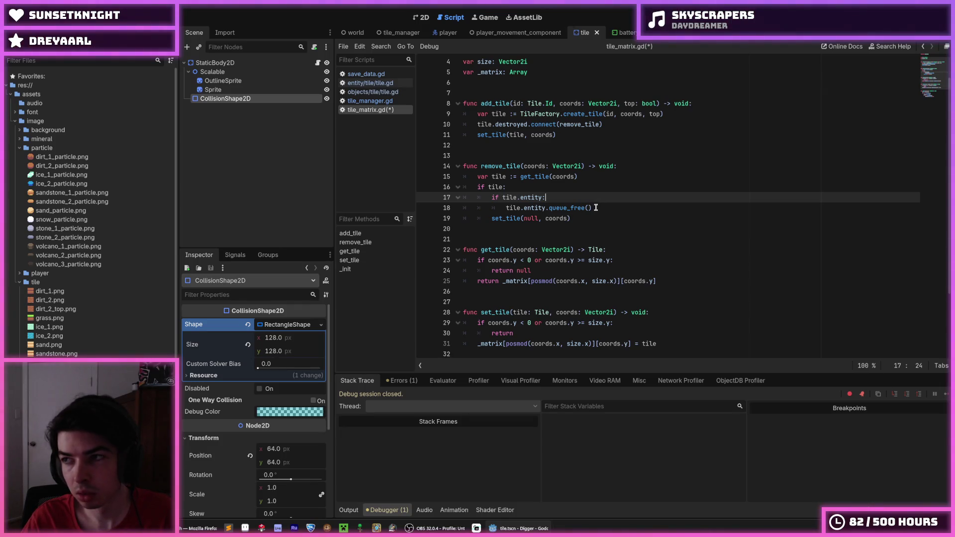
click(595, 208)
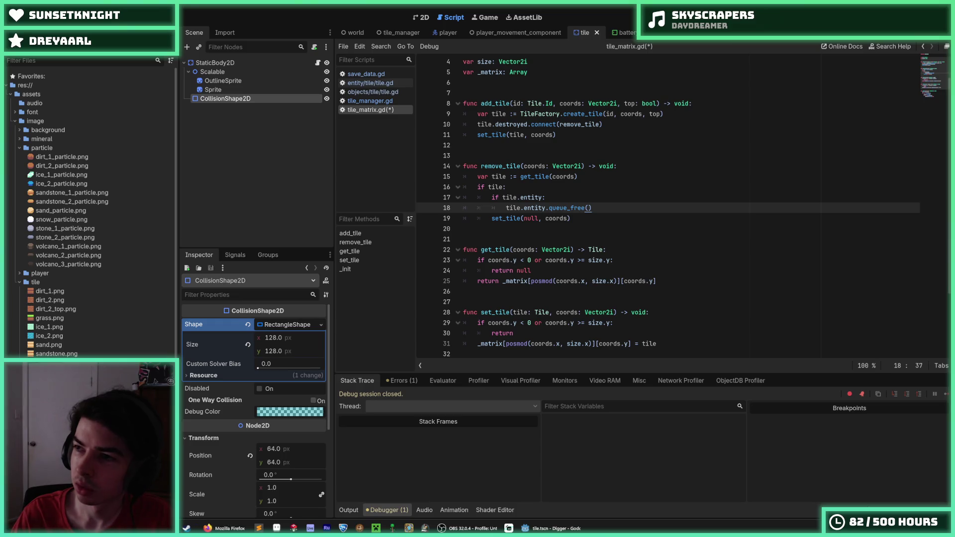
- Comment out the entity-freeing lines 17–18 in remove_tile and save tile_matrix.gd
click(607, 216)
click(618, 207)
click(598, 198)
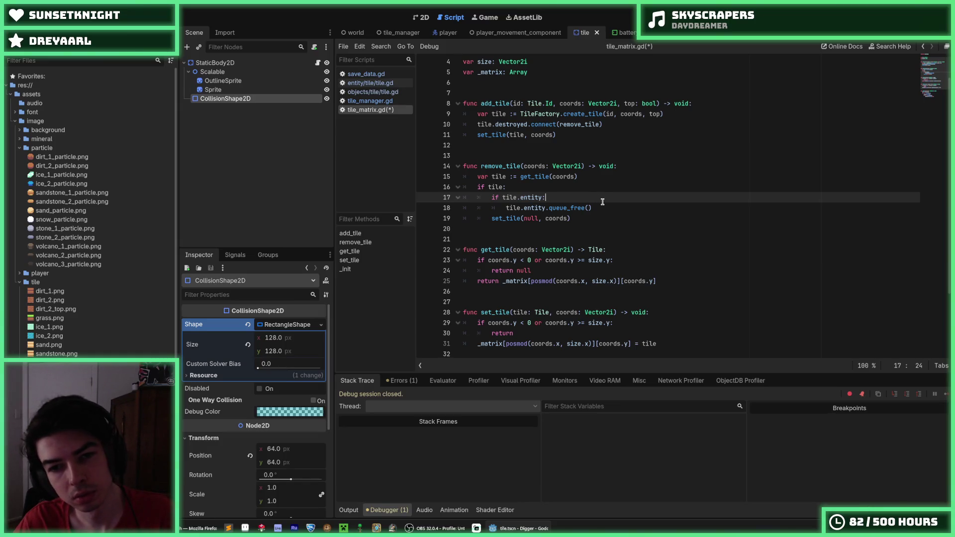
key(shift+Down)
key(ctrl+k)
key(ctrl+s)
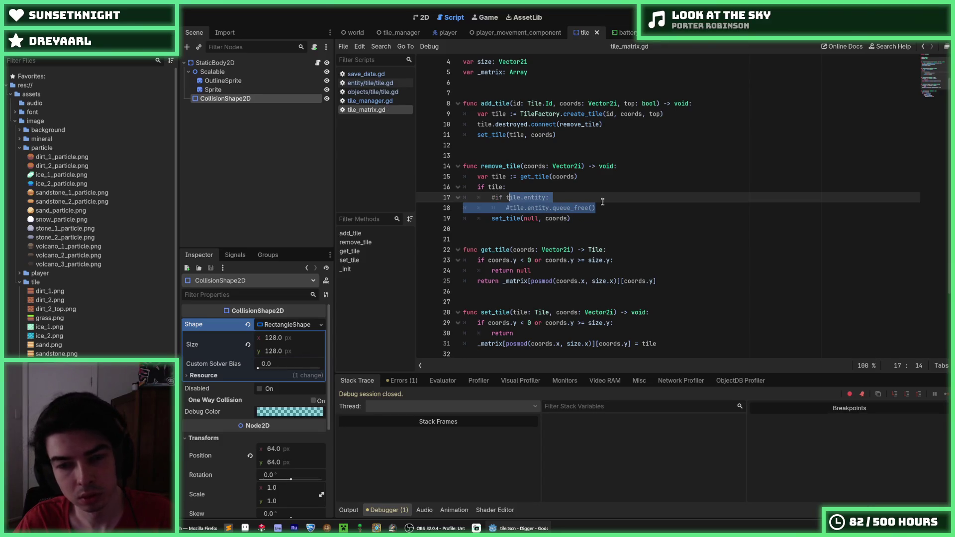
- Add 'tile.destroyed = true' inside the if block, comment out set_tile, and save
key(Up)
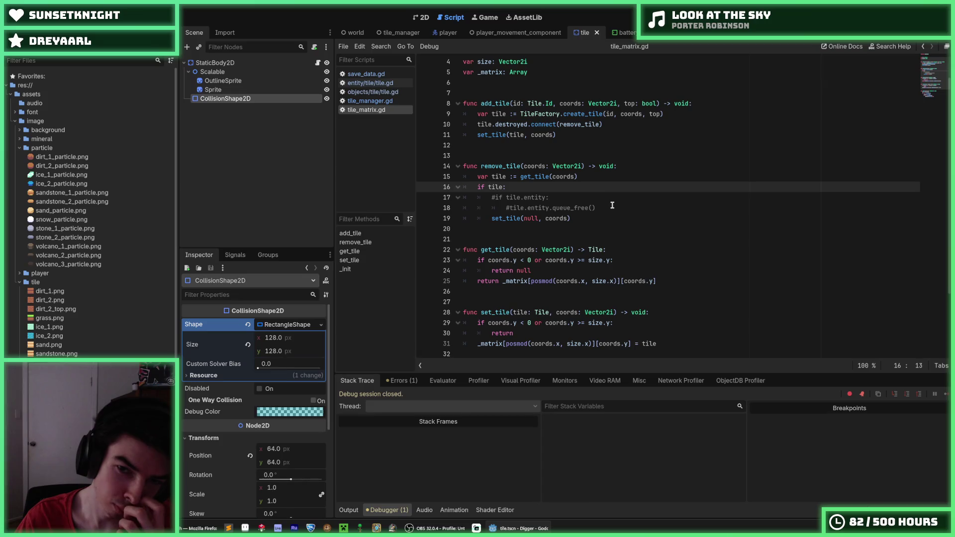
key(Down)
key(Down)
key(End)
key(Return)
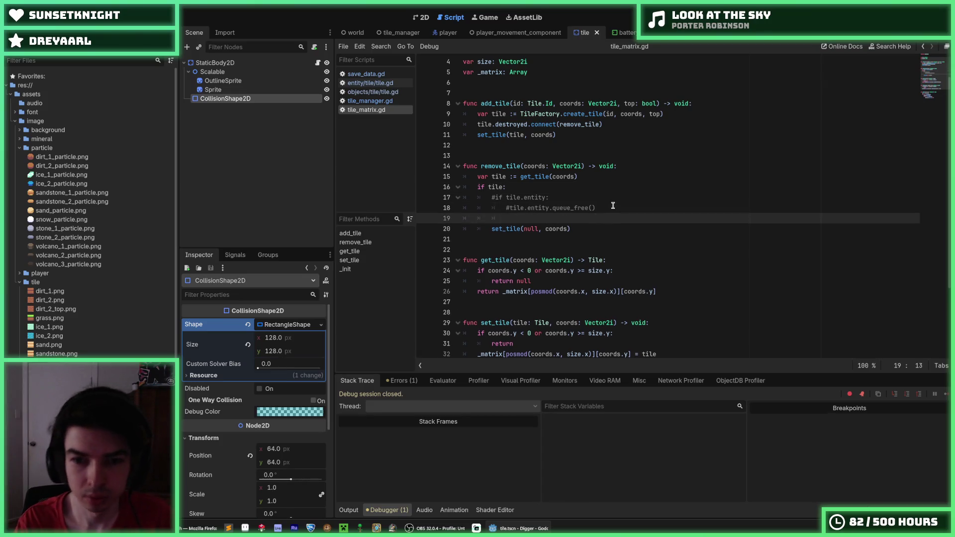
text(tile.de)
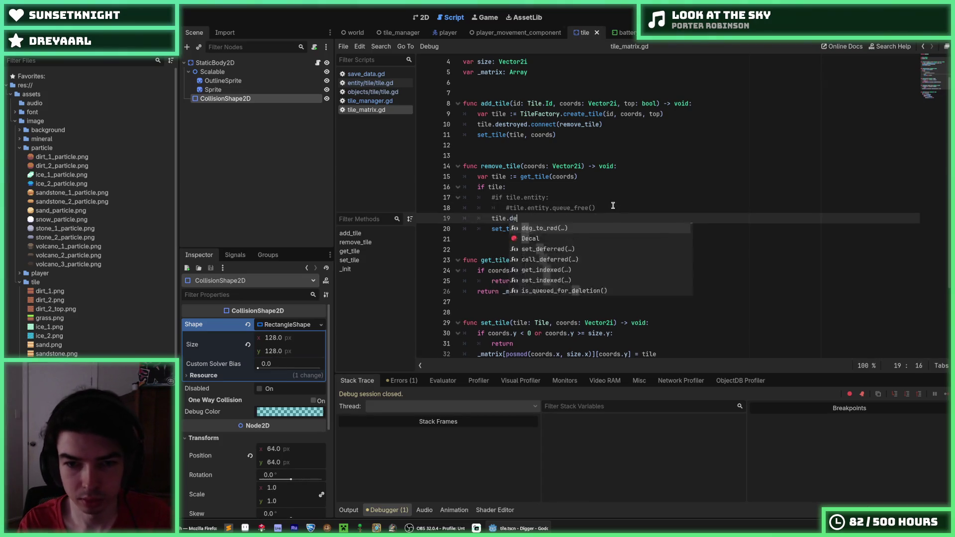
text(stroyed = true)
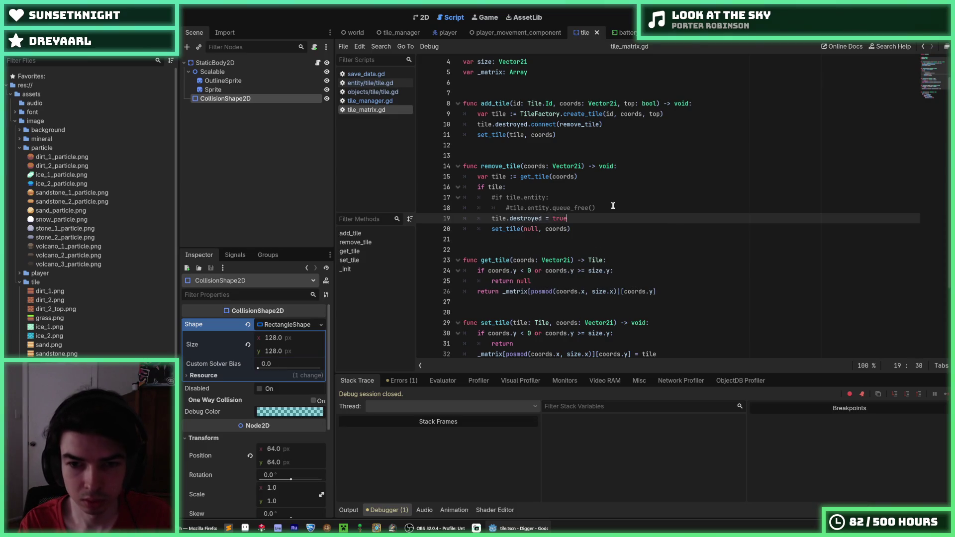
key(Down)
key(ctrl+k)
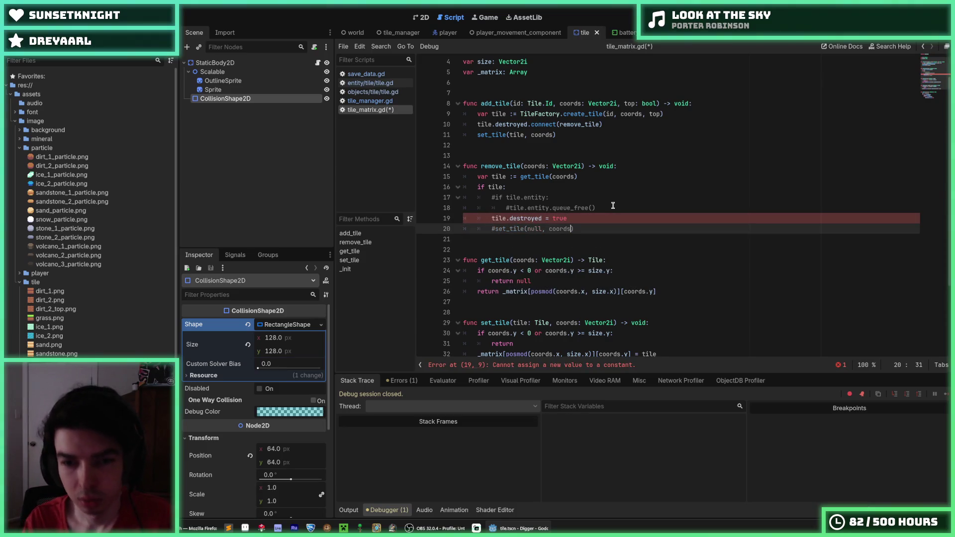
key(Up)
key(ctrl+s)
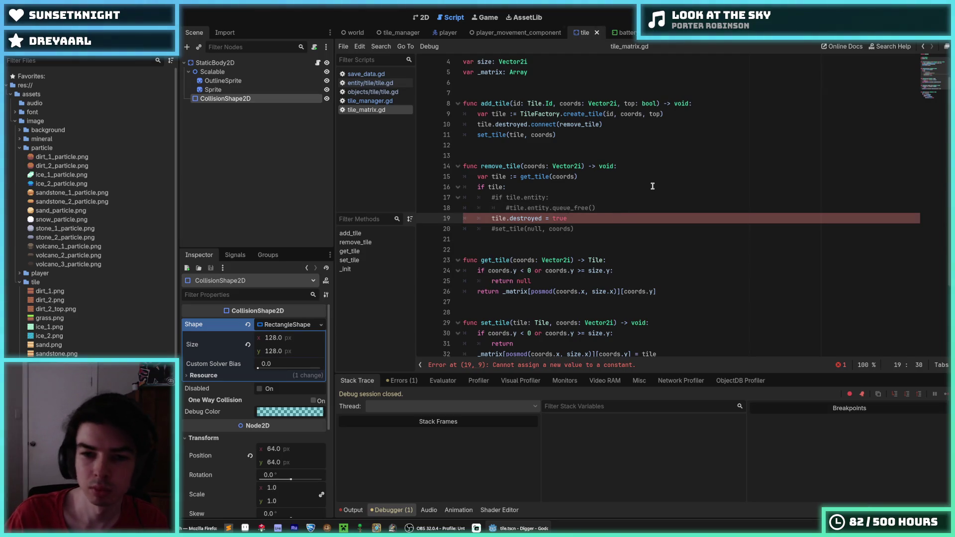
- Replace the background variable name on line 10 of tile.gd with 'destroyed'
click(373, 92)
scroll(504, 90, up, 3)
double_click(490, 155)
text(destroyed)
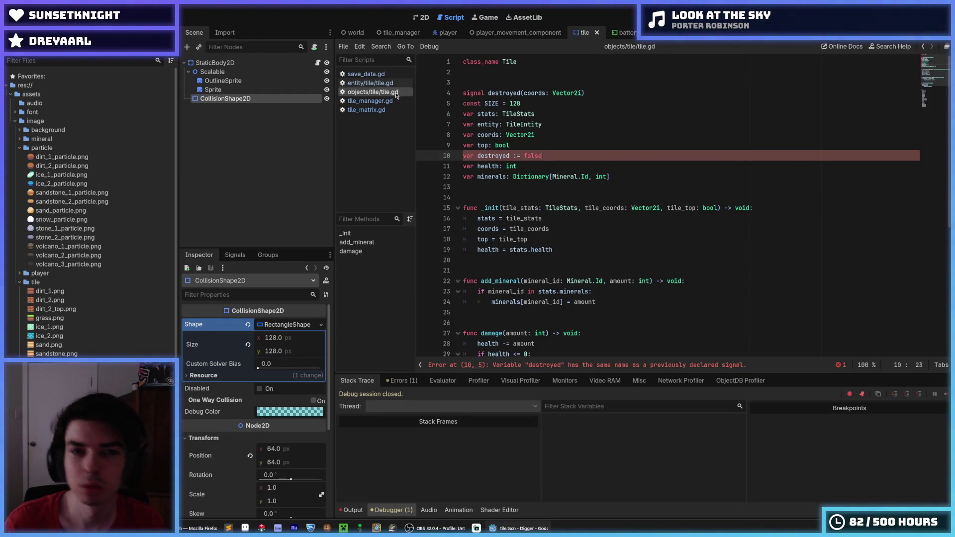
click(375, 84)
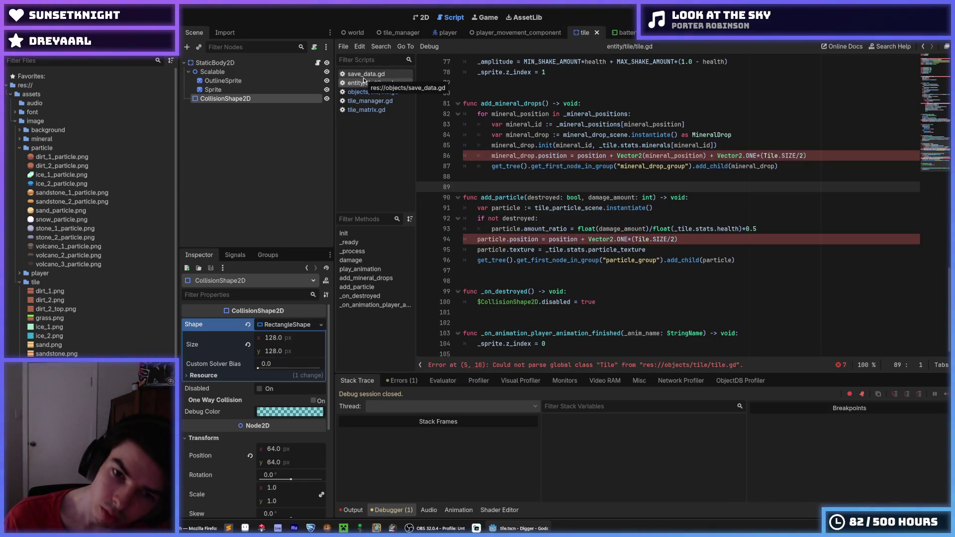
click(364, 76)
click(367, 83)
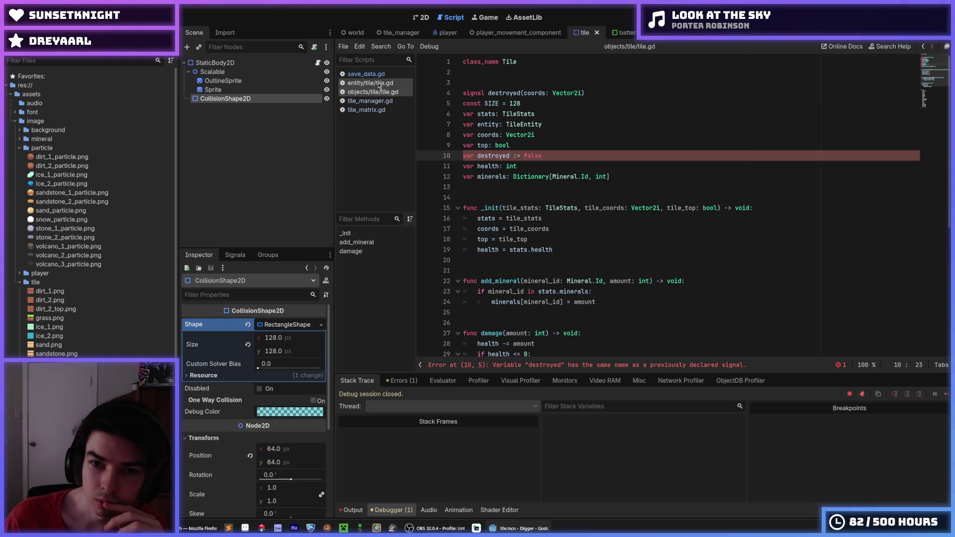
- Rename the line 10 variable to is_destroyed after checking the destroyed signal
double_click(490, 155)
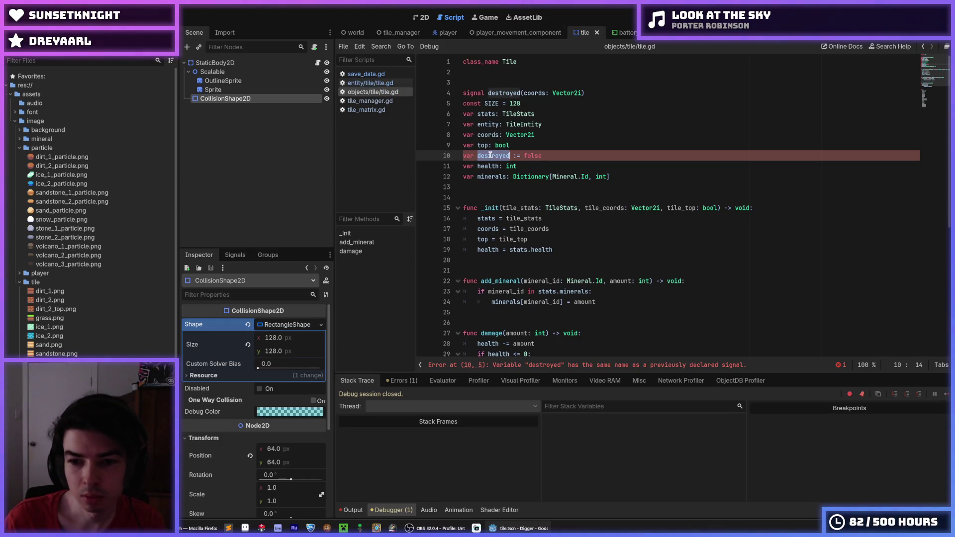
click(503, 93)
click(486, 93)
click(510, 156)
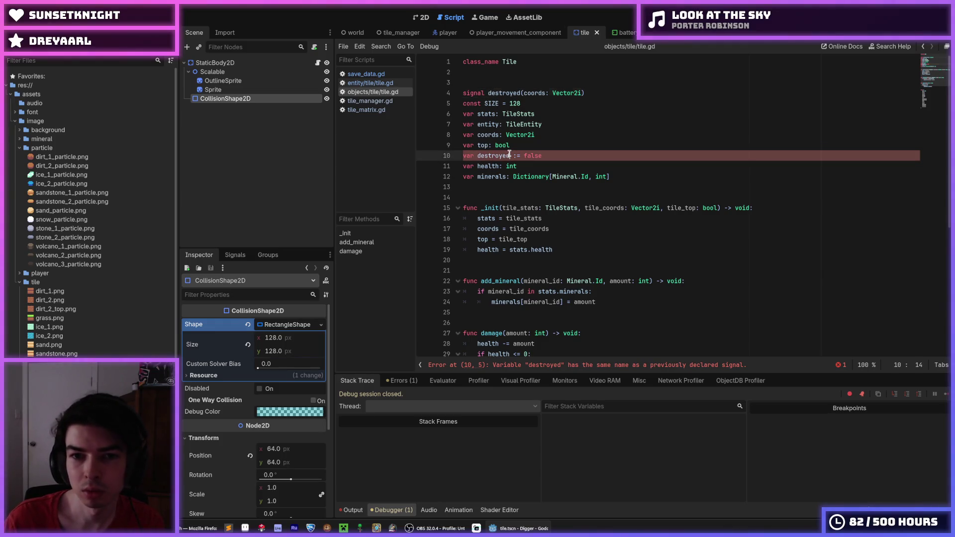
click(475, 156)
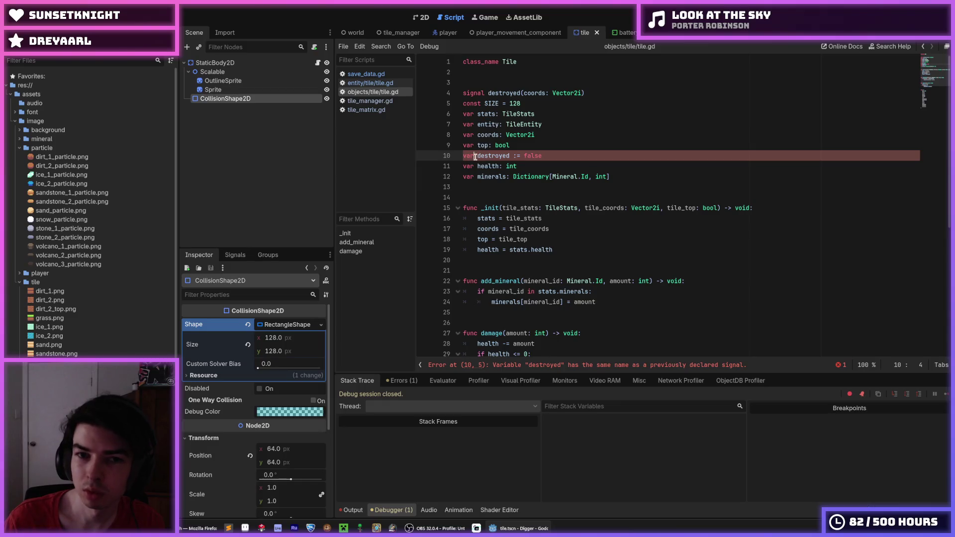
text(is_)
key(End)
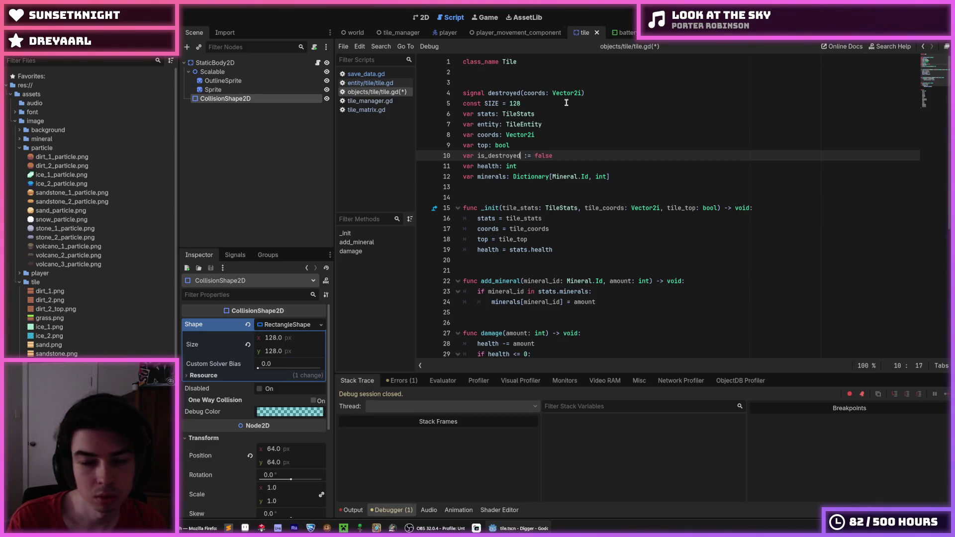
- Comment out the destroyed signal, drop the is_ prefix from the variable, and save
key(Up)
key(Up)
key(Up)
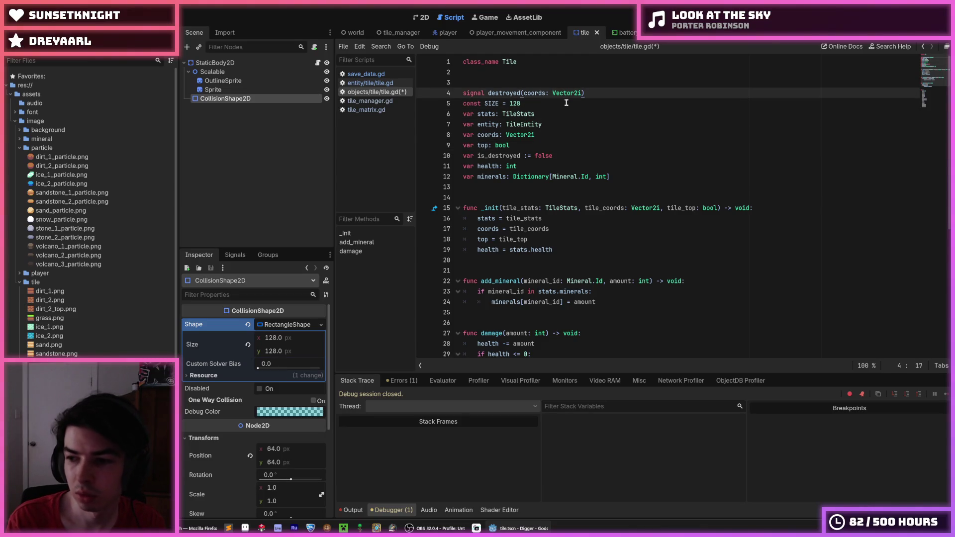
key(Down)
key(Down)
key(Up)
key(Up)
key(ctrl+k)
key(Down)
key(Down)
key(Down)
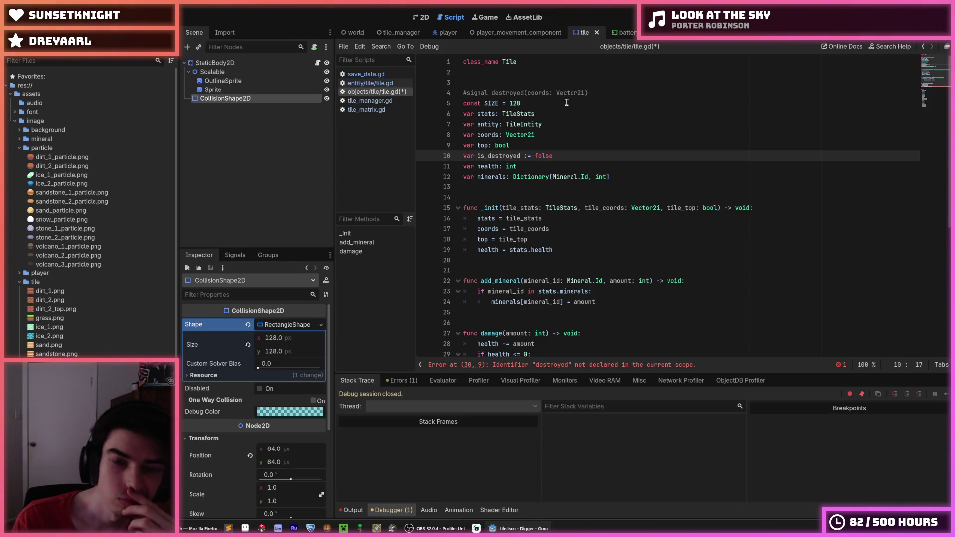
key(Up)
key(Up)
key(Up)
key(Up)
key(Down)
key(Down)
key(Down)
key(Down)
key(Up)
key(Up)
key(Right)
key(Right)
key(BackSpace)
key(BackSpace)
key(BackSpace)
key(ctrl+s)
- Comment out the health check and destroyed emit in damage()
scroll(565, 119, down, 1)
scroll(565, 119, down, 2)
drag(515, 272, 503, 261)
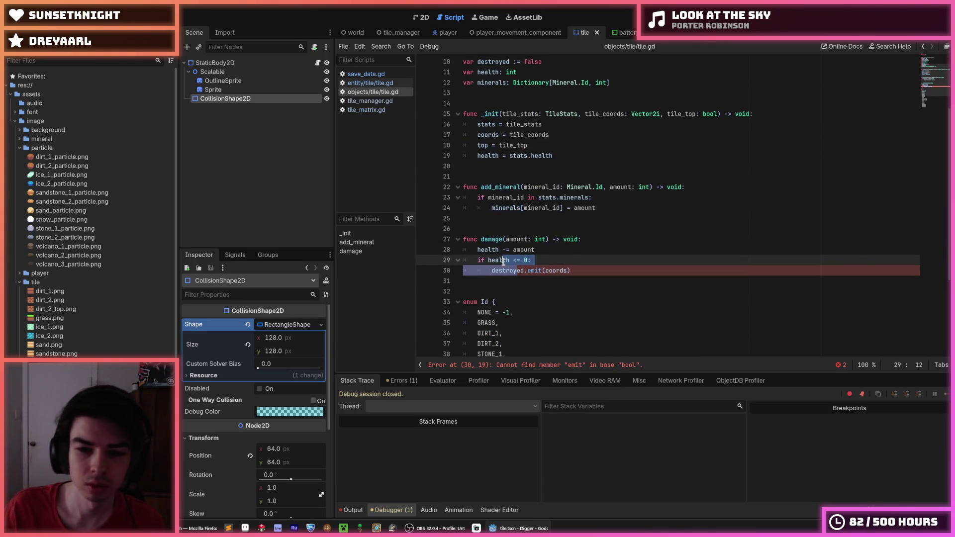
key(ctrl+k)
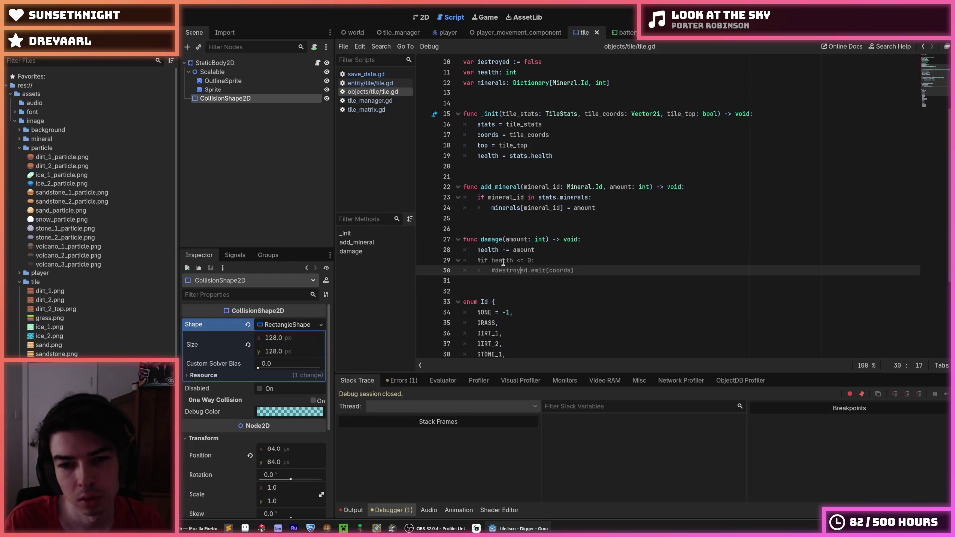
scroll(529, 248, down, 2)
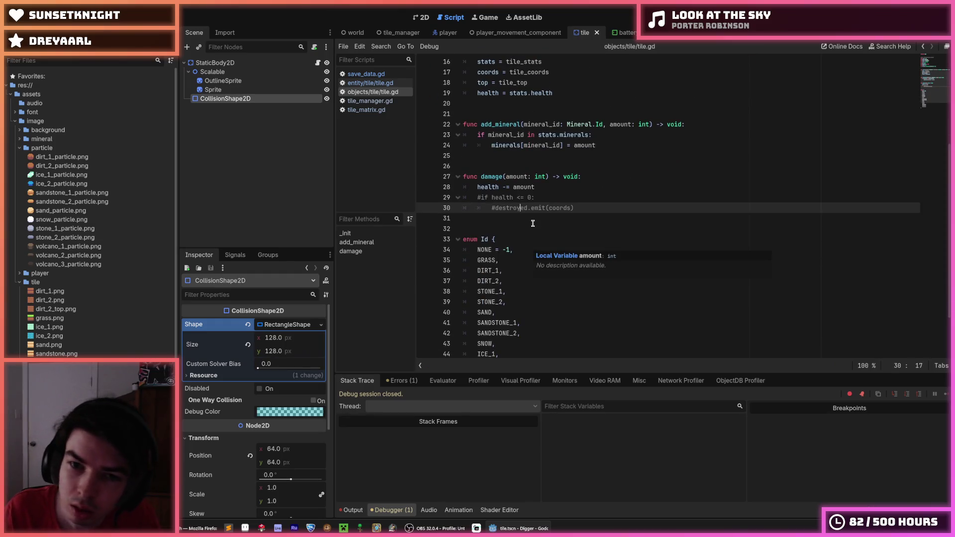
scroll(528, 247, down, 1)
scroll(533, 228, up, 6)
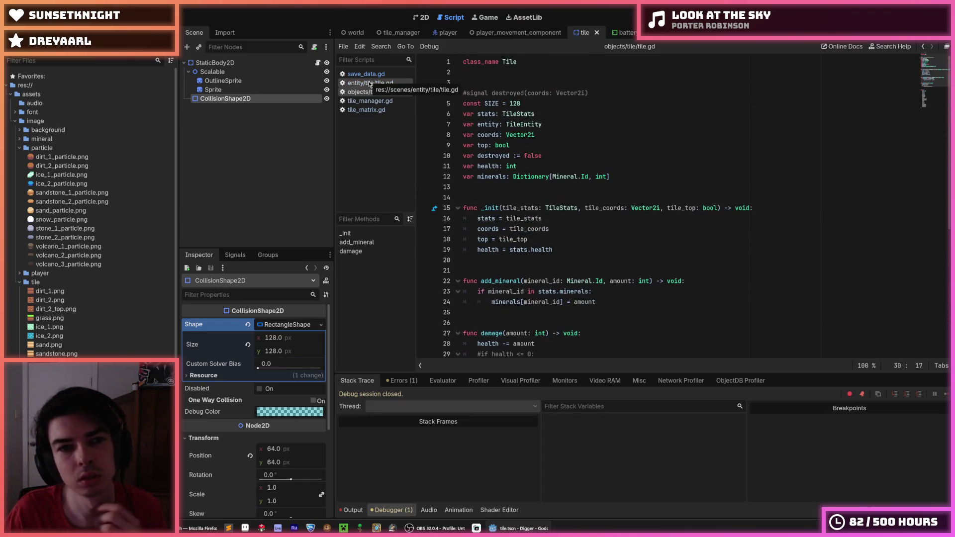
- Inspect the destroyed.connect line in add_tile and the remove_tile function in tile_matrix.gd
click(382, 110)
scroll(558, 172, down, 4)
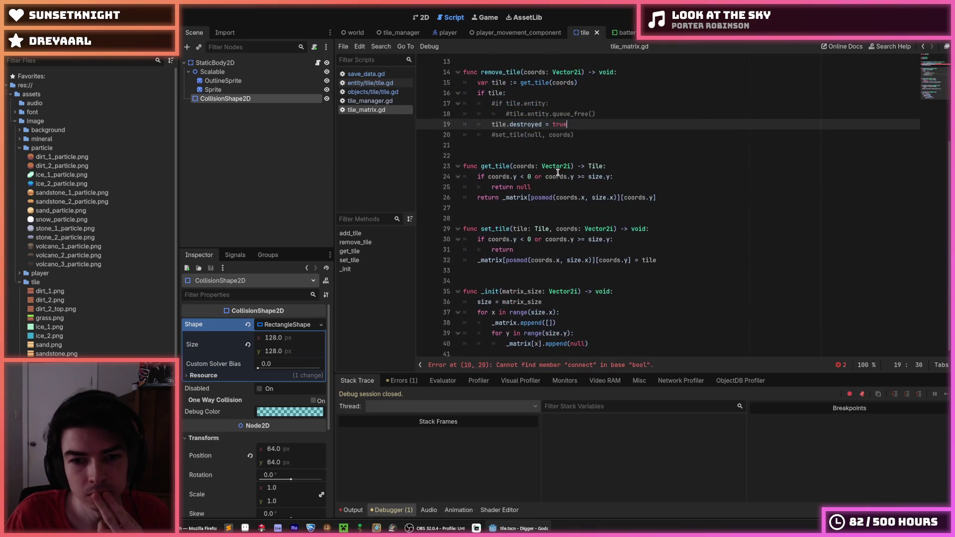
scroll(558, 172, up, 2)
scroll(557, 172, up, 2)
click(595, 157)
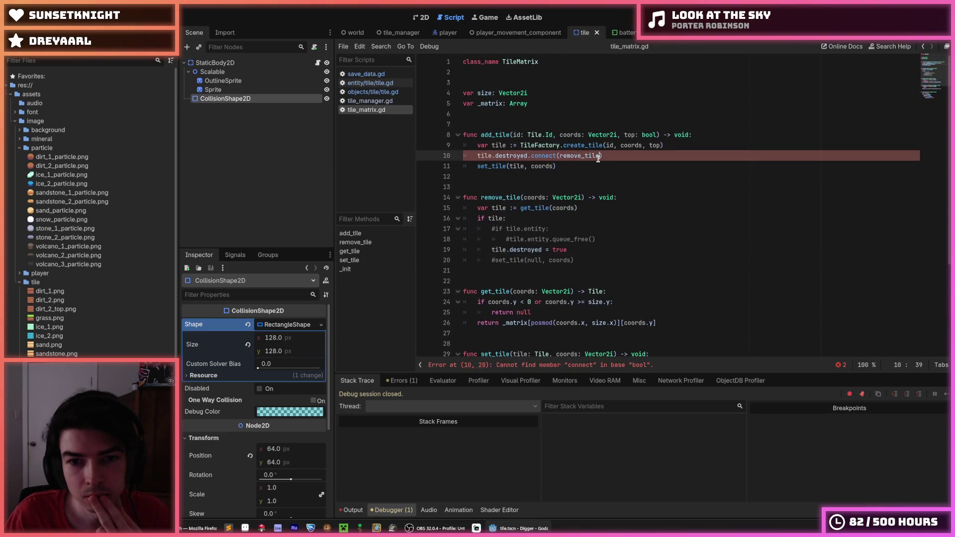
click(611, 165)
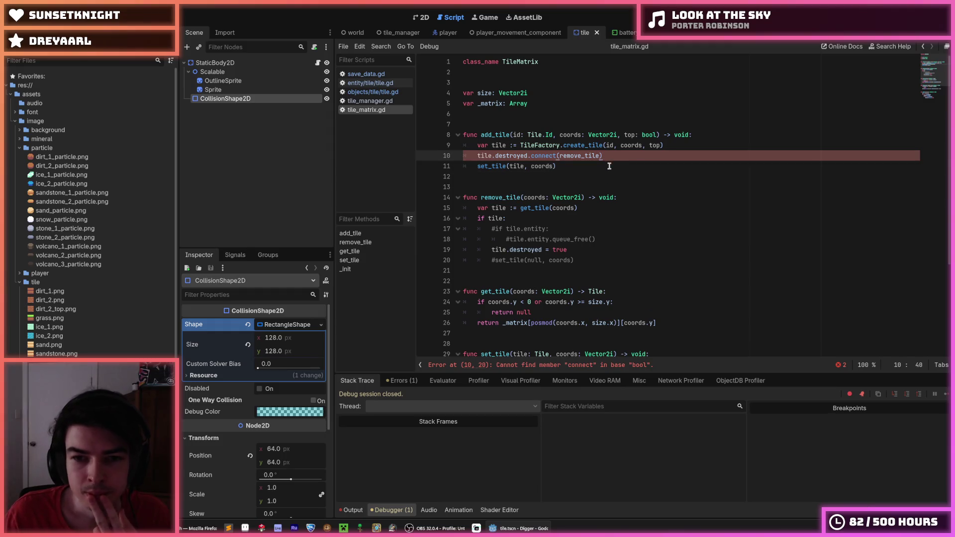
double_click(504, 194)
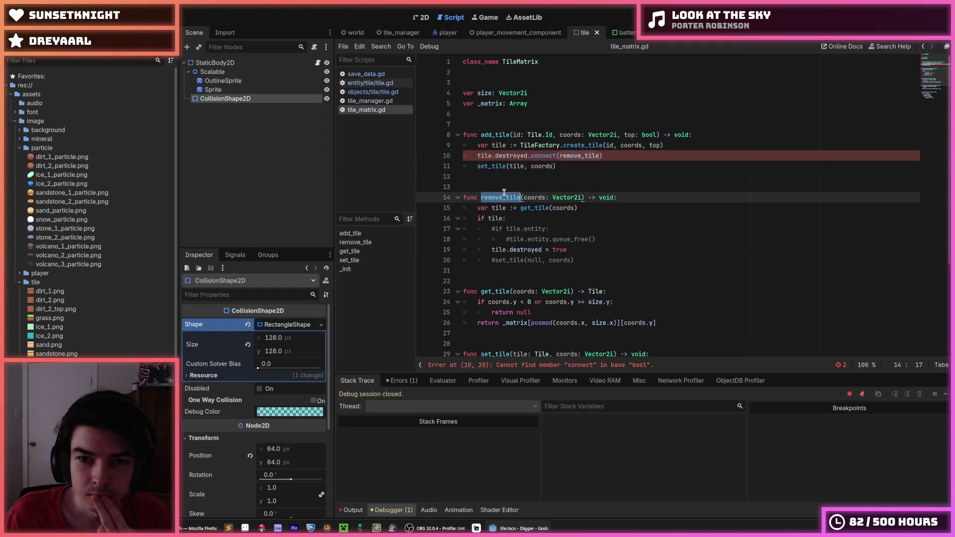
- In tile.gd, uncomment the destroyed signal and rename the flag to is_destroyed
click(570, 166)
click(373, 91)
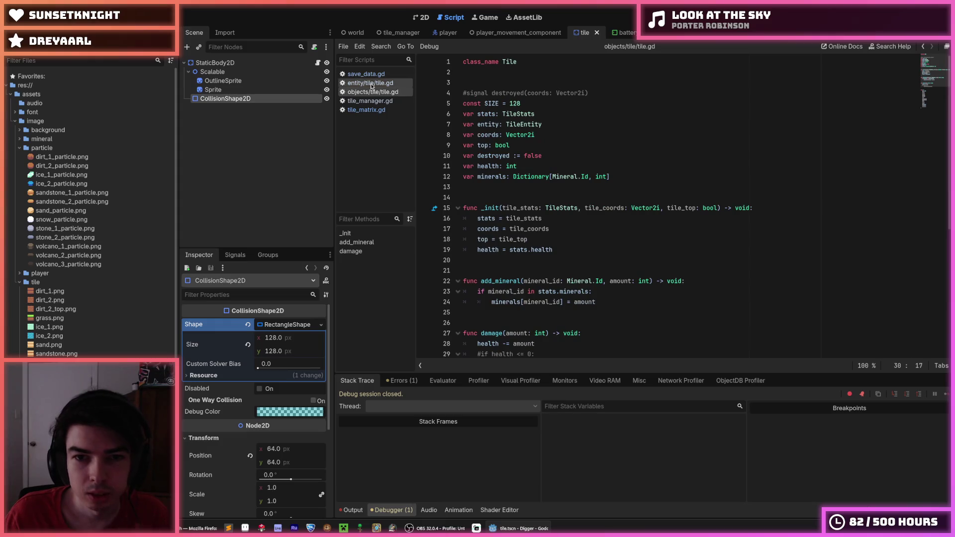
click(508, 90)
key(ctrl+k)
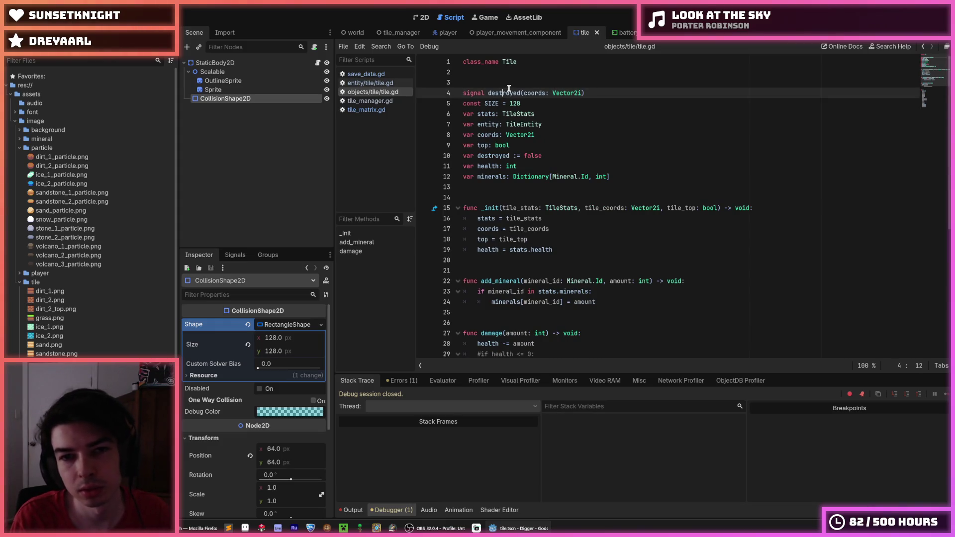
click(478, 156)
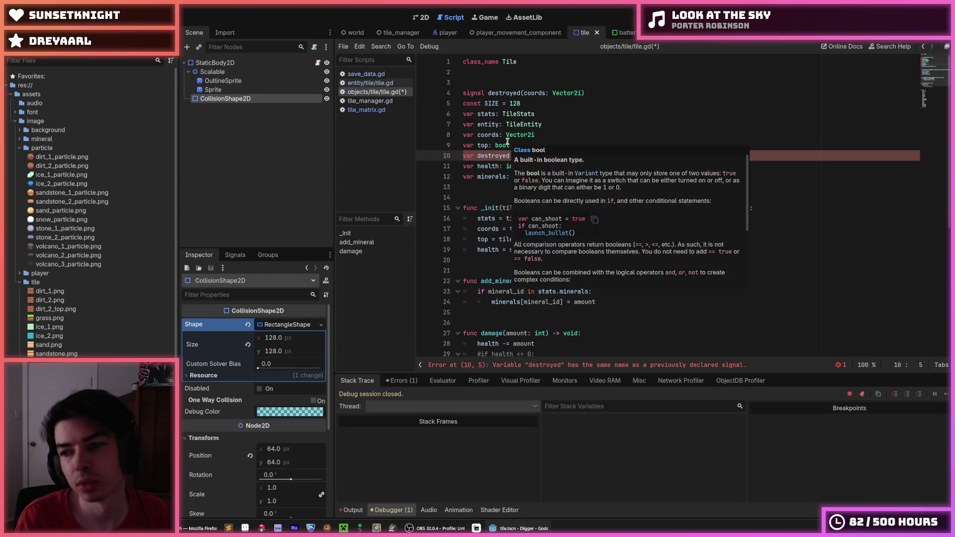
text(is_)
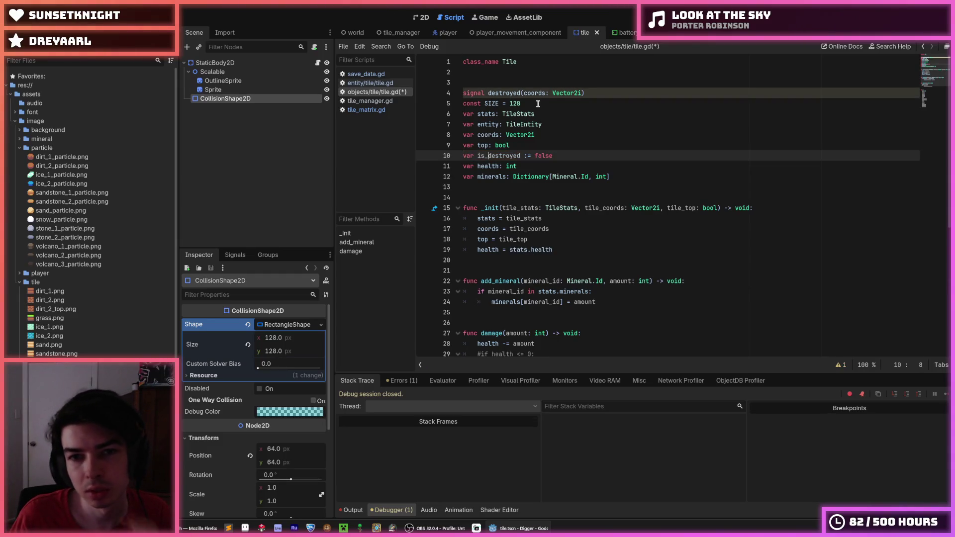
- Uncomment the health check and emit on lines 29–30 of damage() and save
scroll(508, 142, down, 3)
drag(537, 271, 521, 261)
scroll(520, 261, down, 1)
key(ctrl+k)
key(ctrl+s)
scroll(506, 225, up, 2)
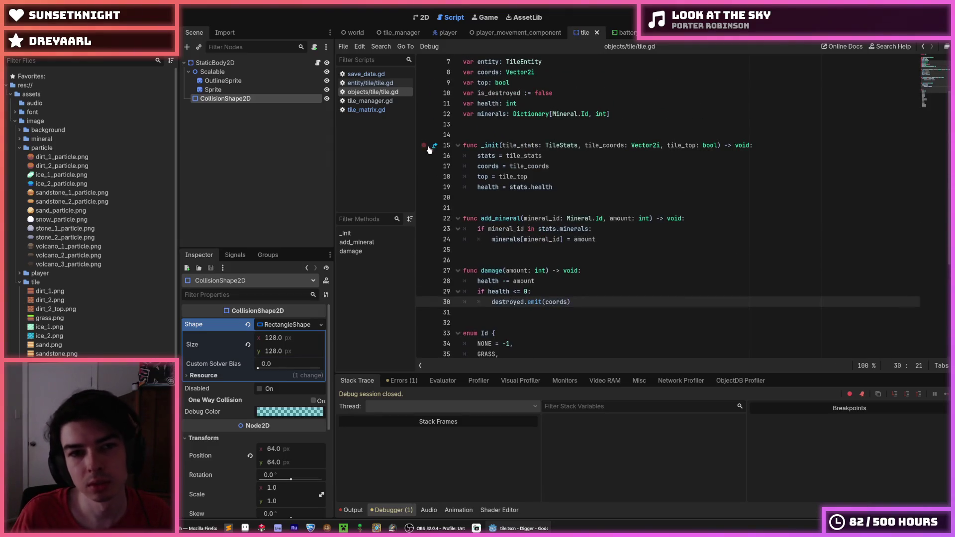
- Look over the tile entity script, then return to the Tile class script
click(377, 83)
key(Down)
key(Up)
key(Up)
key(Down)
key(Down)
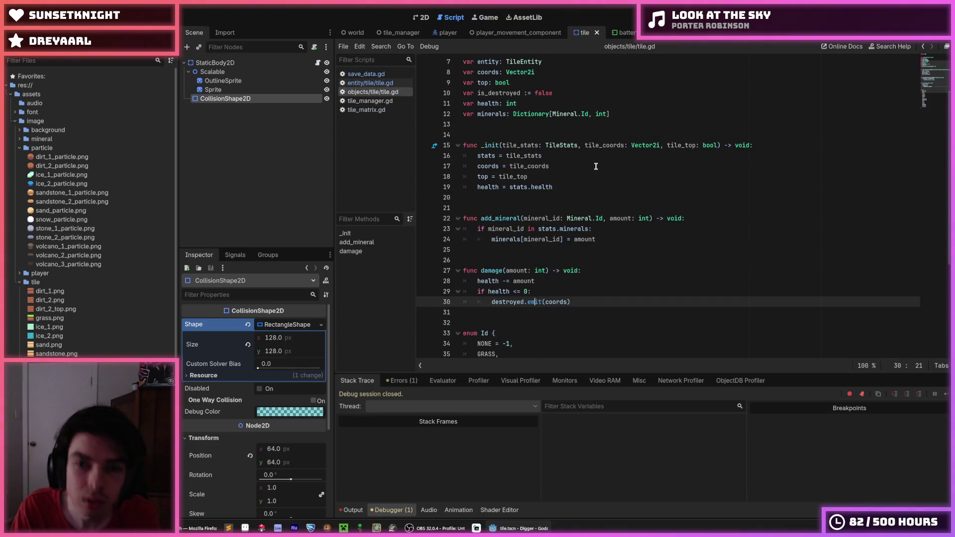
click(594, 166)
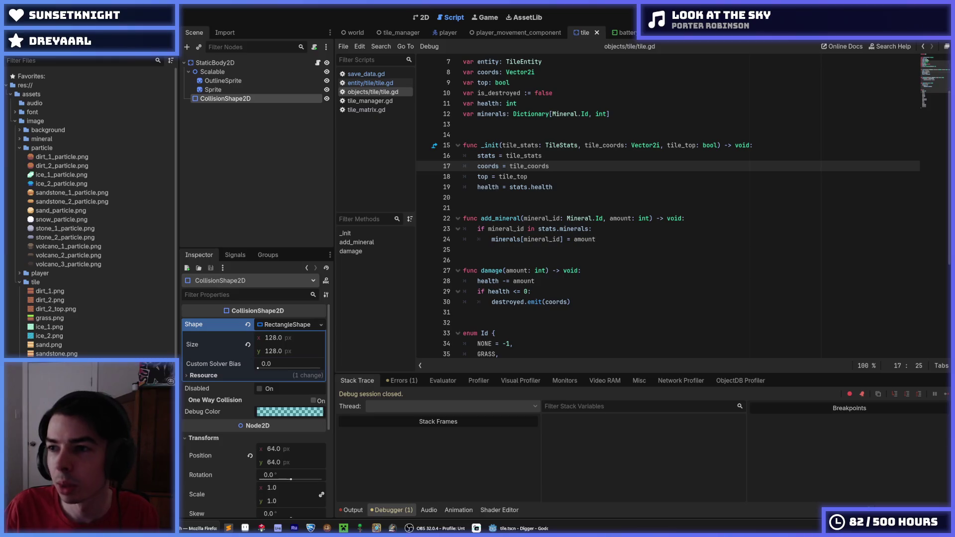
- Save tile.gd and the scene repeatedly with Ctrl+S around the _init function (lines 16–21)
click(657, 161)
key(ctrl+s)
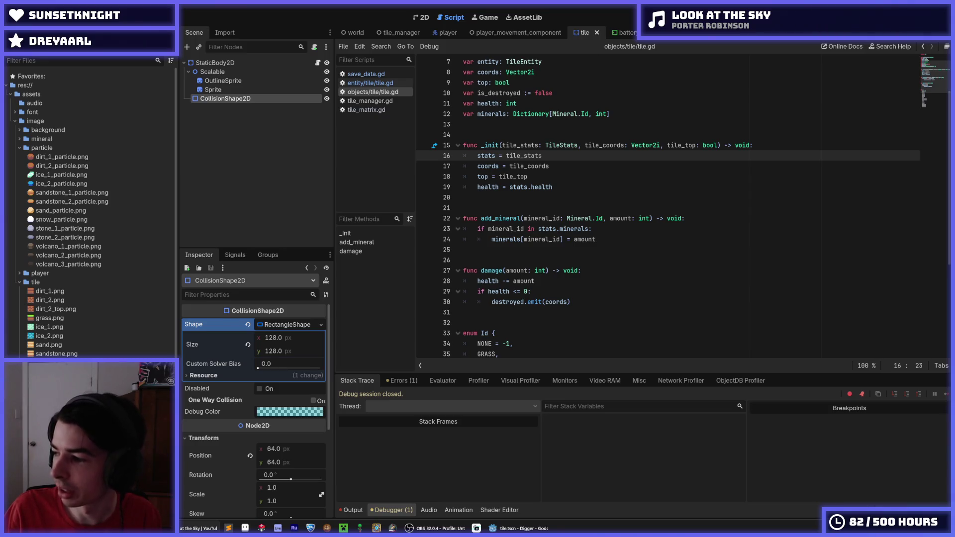
click(642, 198)
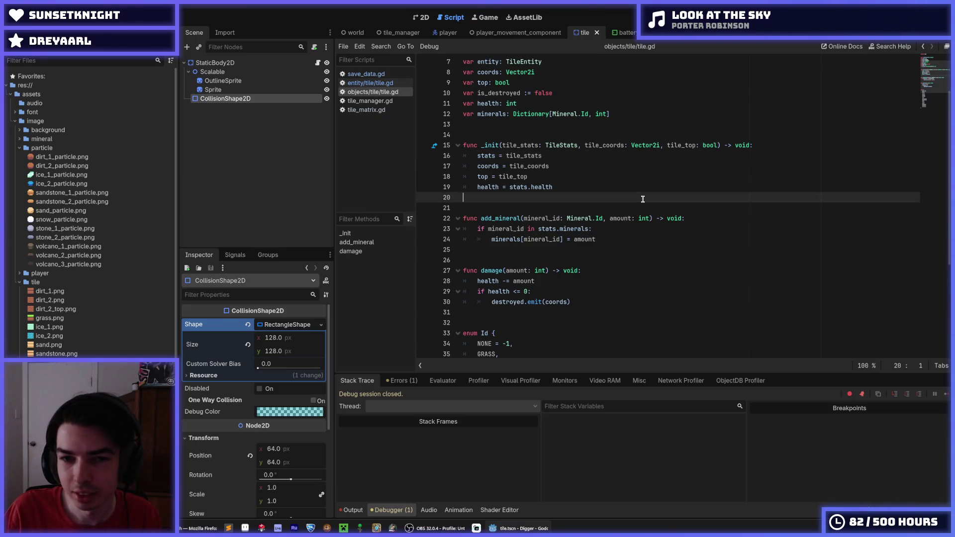
key(ctrl+s)
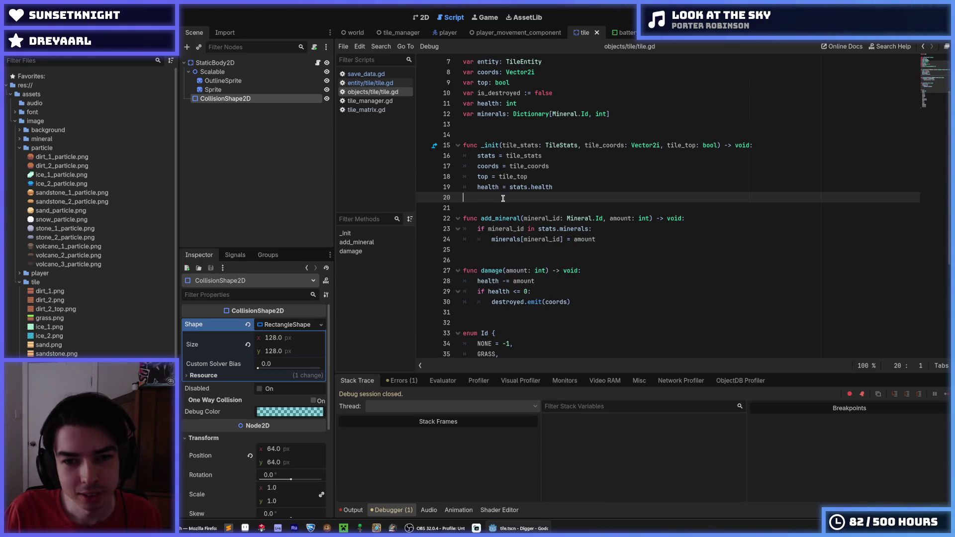
click(507, 207)
click(512, 198)
scroll(547, 199, down, 4)
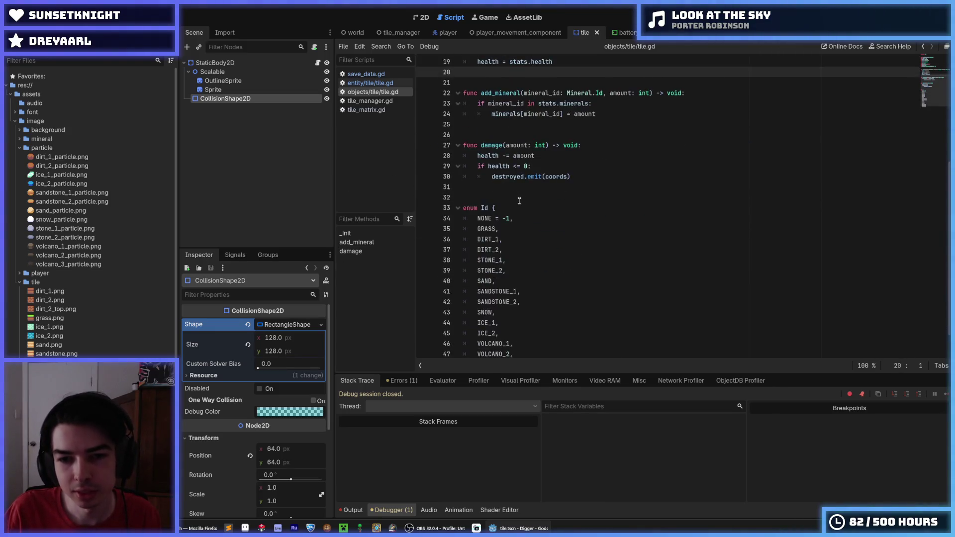
scroll(552, 199, up, 6)
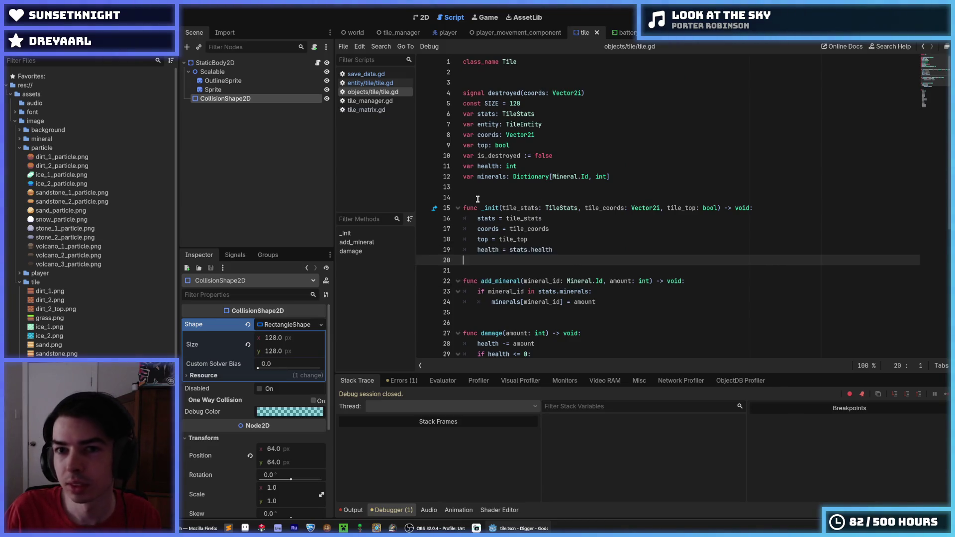
key(ctrl+s)
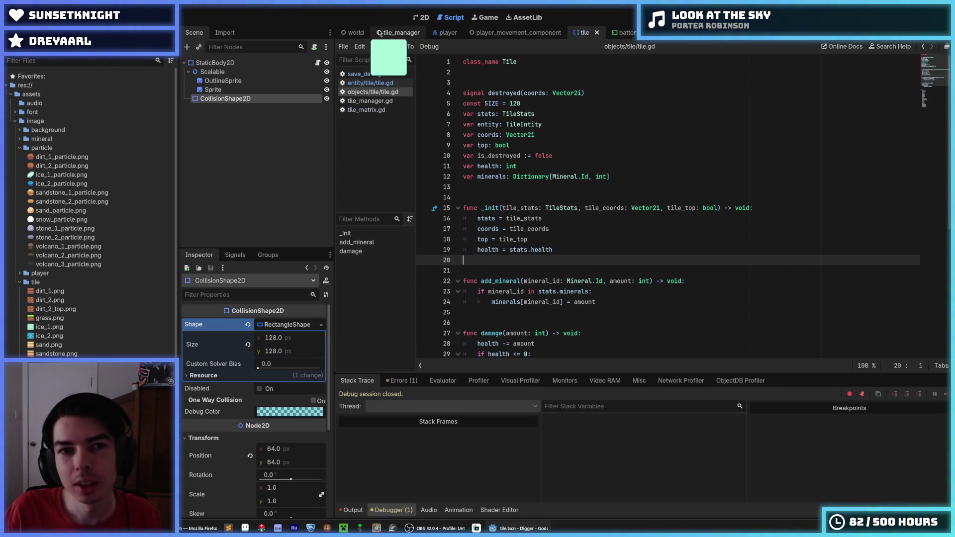
- Save tile_manager.gd and review lines 66-68 around _background_outline_group
click(398, 32)
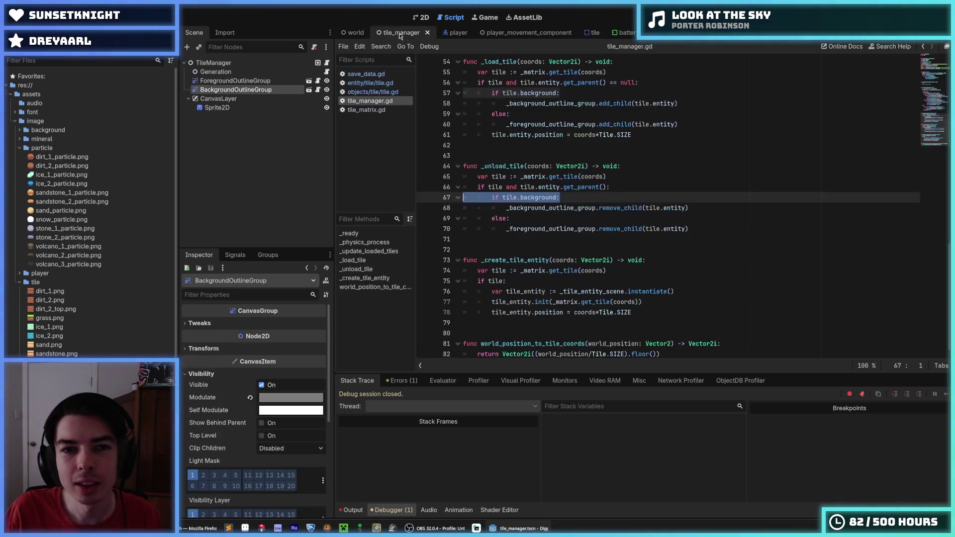
key(ctrl+s)
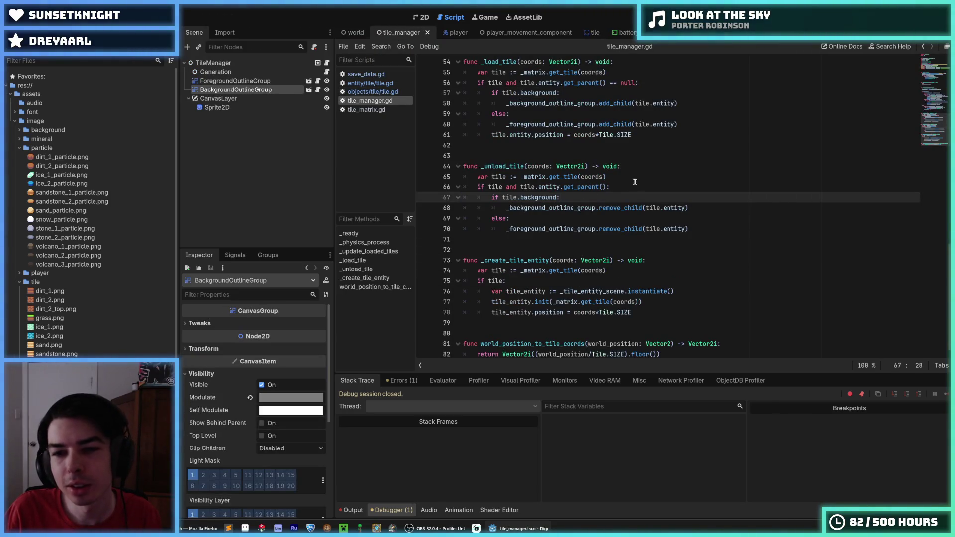
click(615, 187)
scroll(608, 198, up, 3)
scroll(608, 198, down, 1)
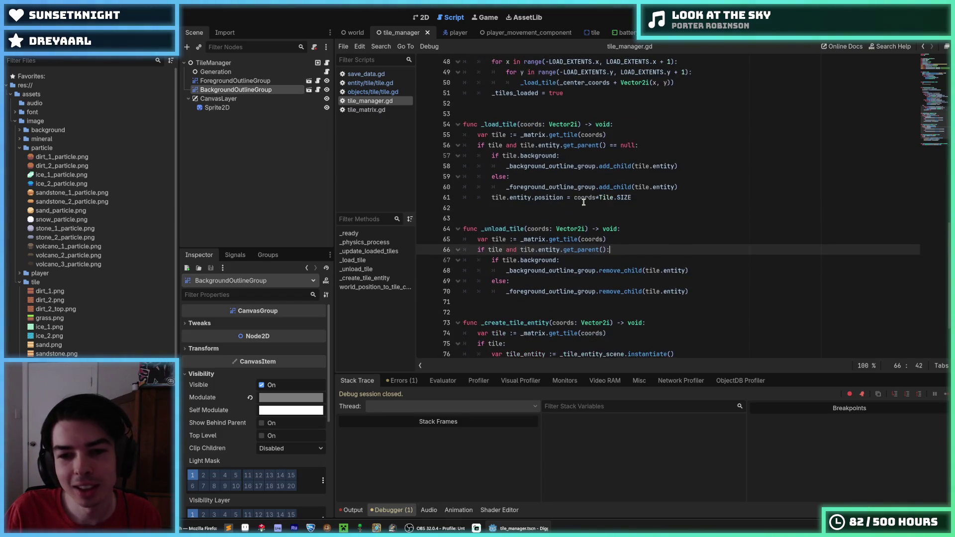
double_click(556, 271)
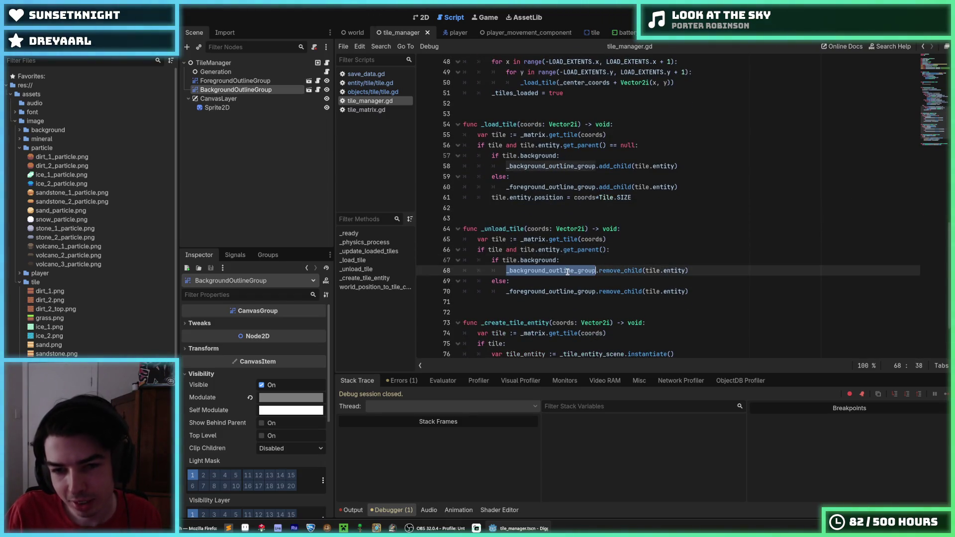
click(560, 260)
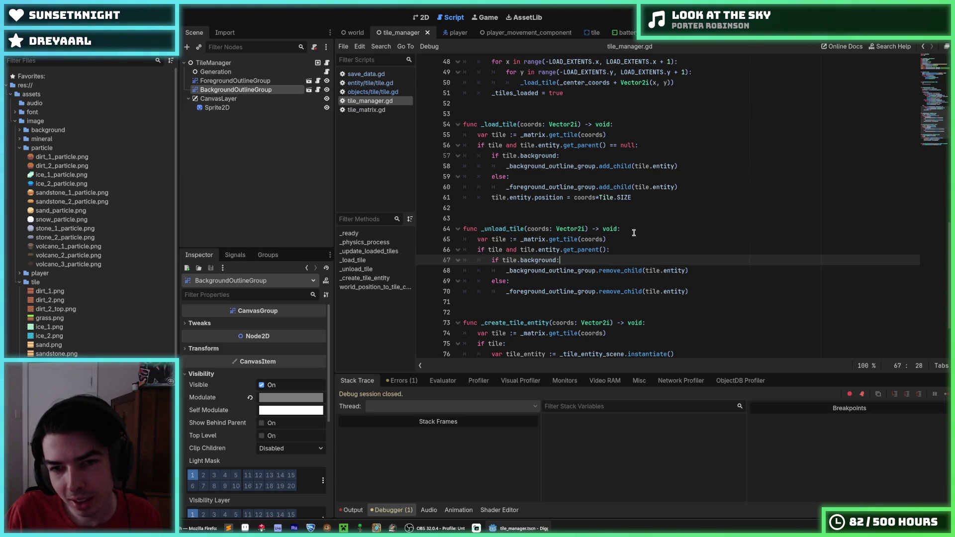
click(633, 250)
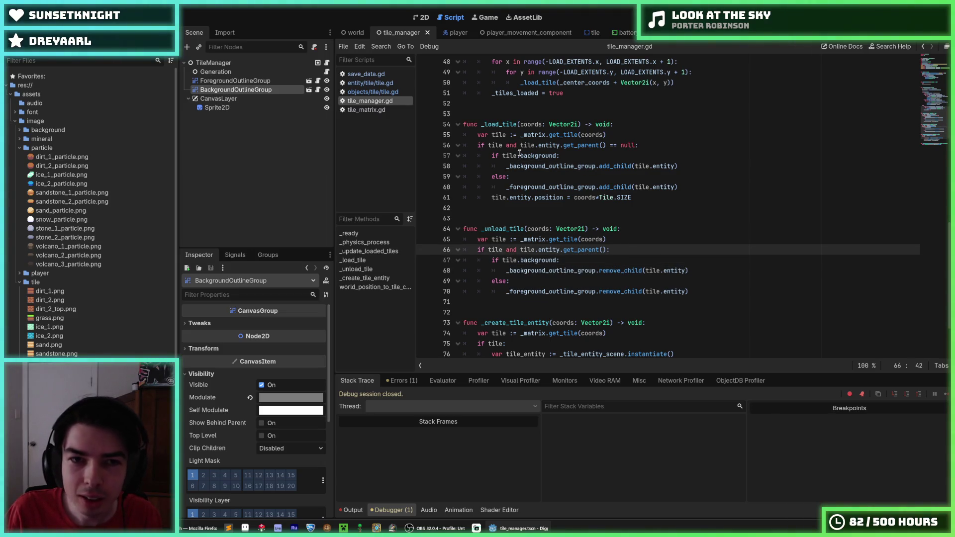
- Review the add_mineral and damage functions in objects/tile/tile.gd
click(373, 92)
scroll(572, 200, down, 3)
click(600, 207)
click(604, 198)
scroll(588, 223, down, 1)
click(588, 222)
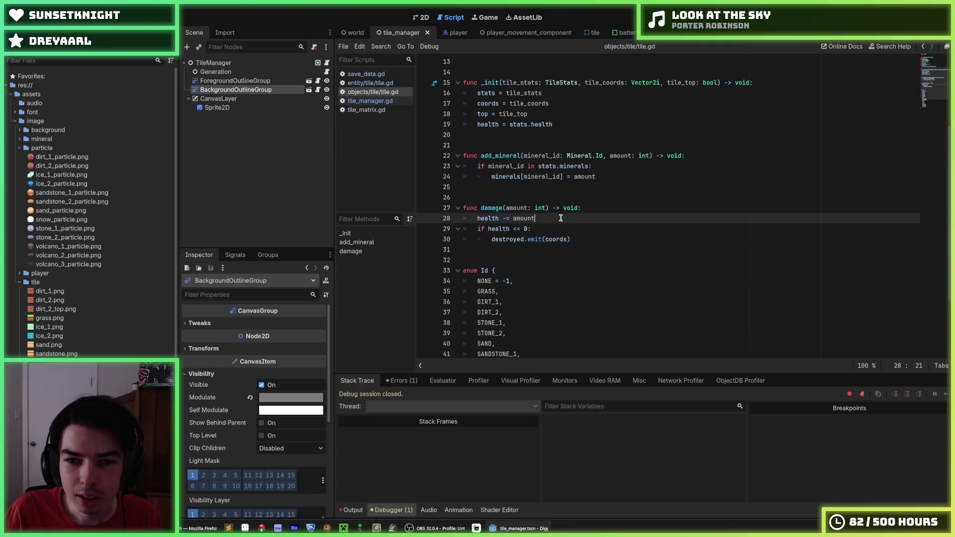
- Inspect the collision-disabling line and the _on_destroyed header in entity/tile/tile.gd
click(370, 82)
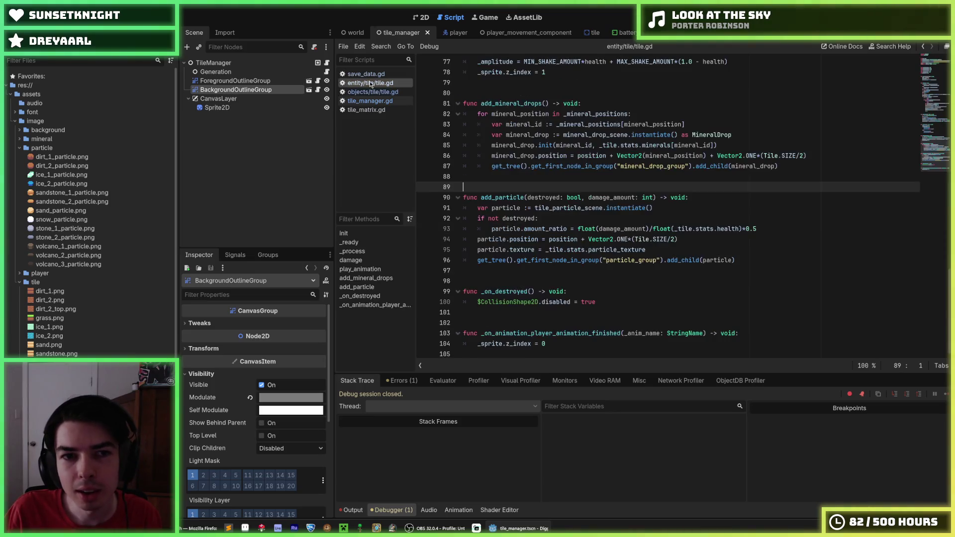
click(619, 301)
click(620, 291)
click(621, 302)
click(592, 292)
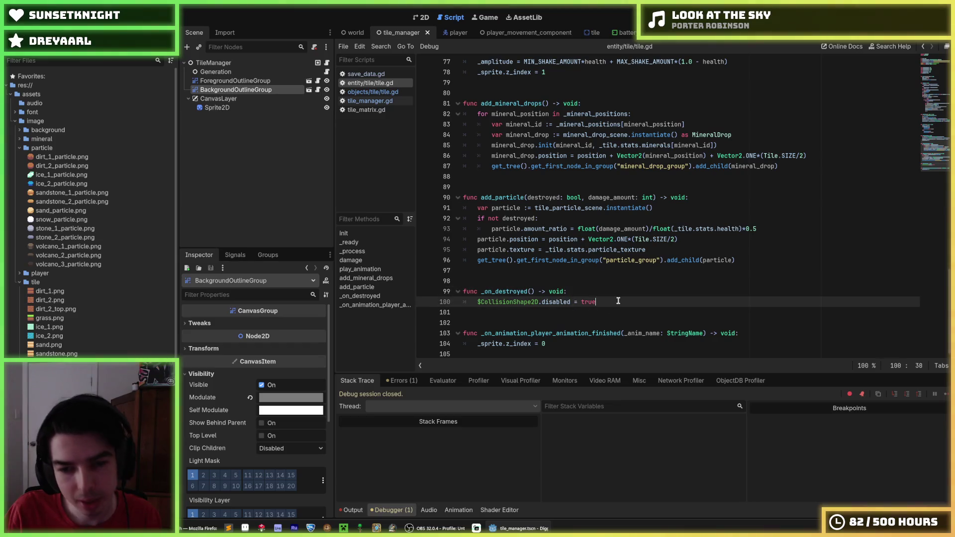
click(609, 301)
click(535, 292)
scroll(536, 288, up, 15)
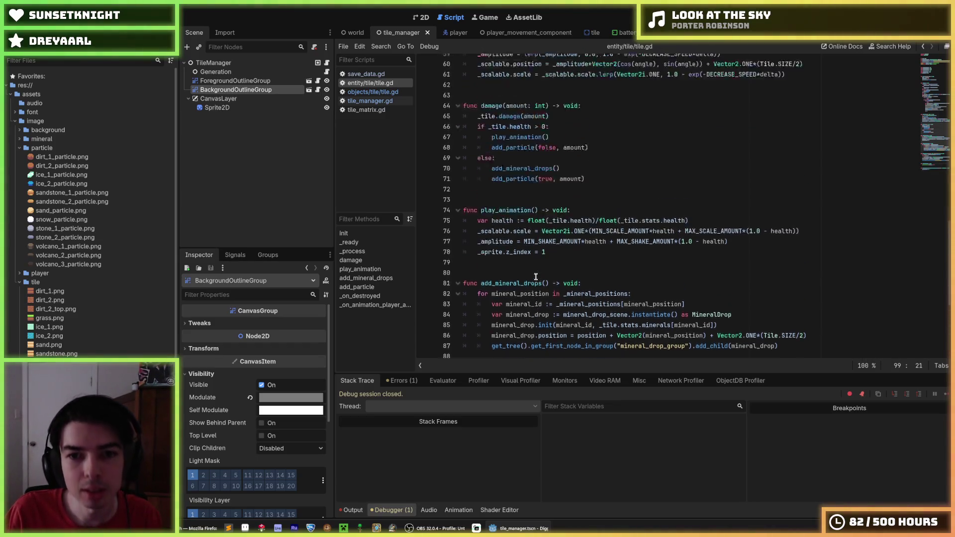
scroll(535, 277, up, 7)
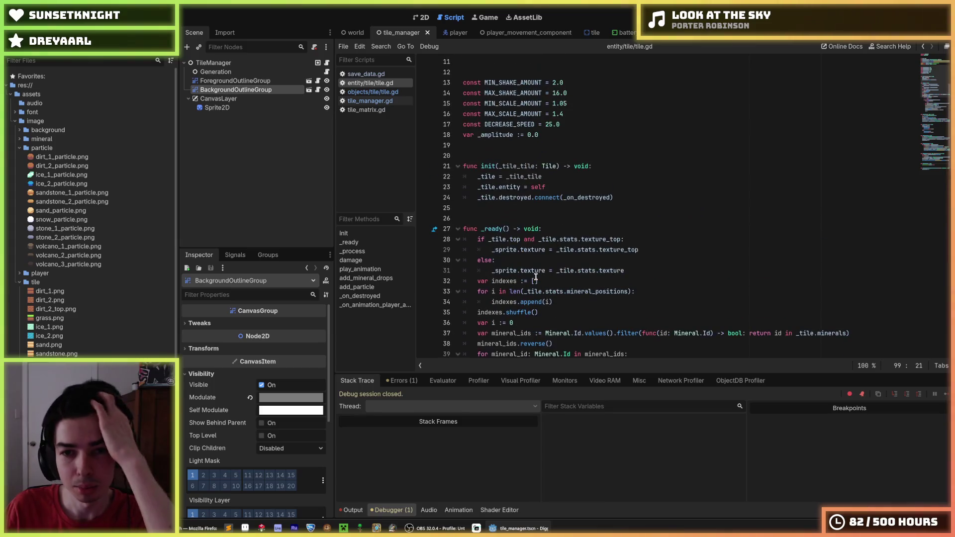
- Back in tile_manager.gd, review lines 19, 23 and 61
click(370, 101)
scroll(590, 199, up, 10)
scroll(591, 199, up, 4)
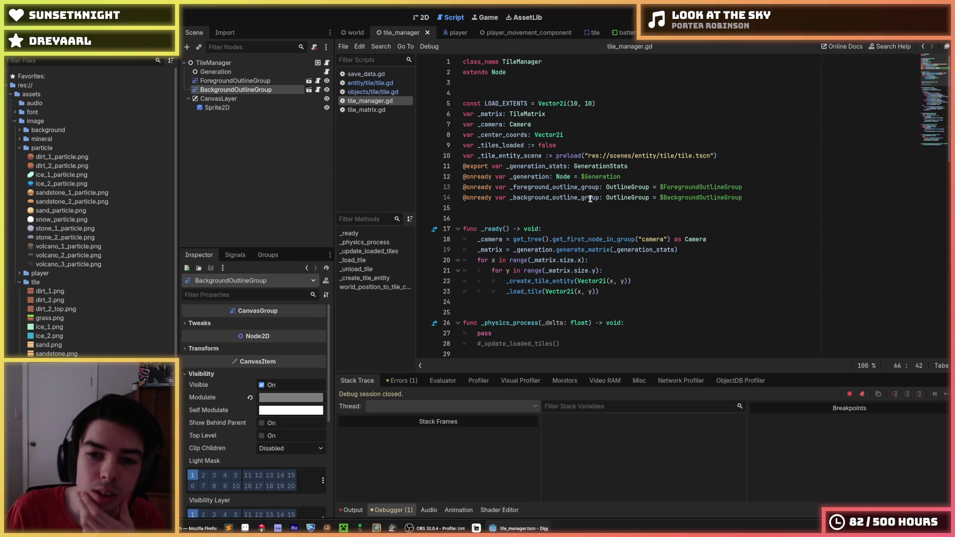
click(707, 247)
click(641, 292)
scroll(641, 291, down, 14)
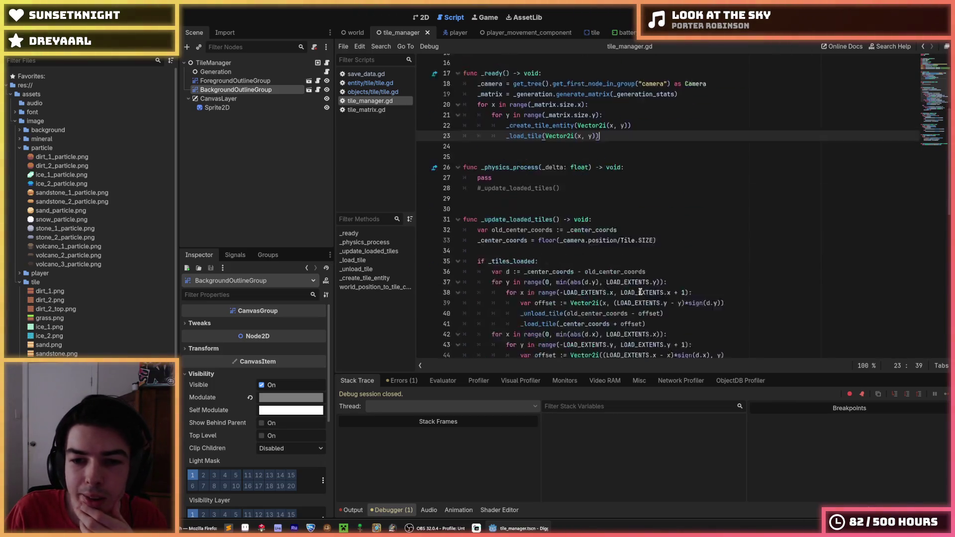
click(642, 249)
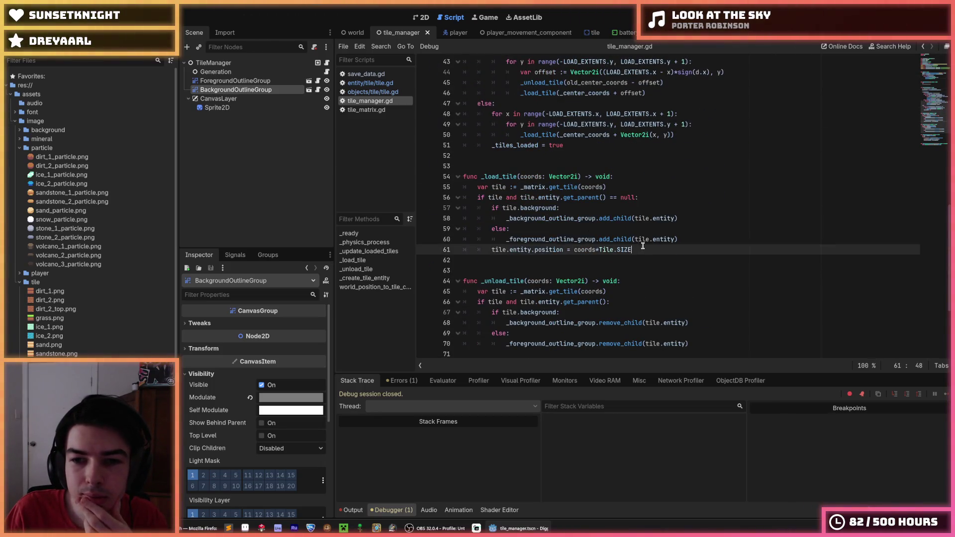
- Locate the _create_tile_entity function and the pass in _physics_process
scroll(642, 251, down, 4)
click(642, 250)
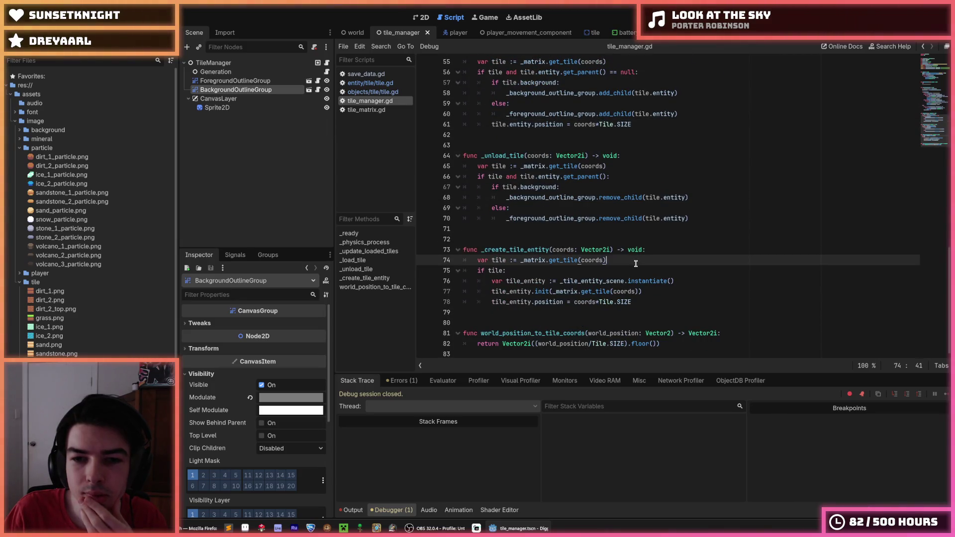
double_click(517, 250)
scroll(569, 244, up, 16)
scroll(569, 244, up, 3)
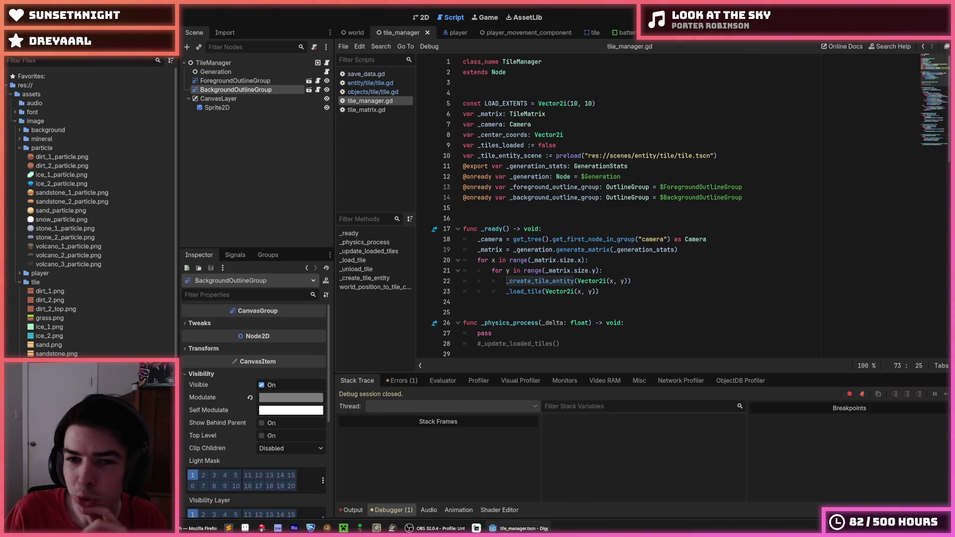
scroll(570, 207, down, 5)
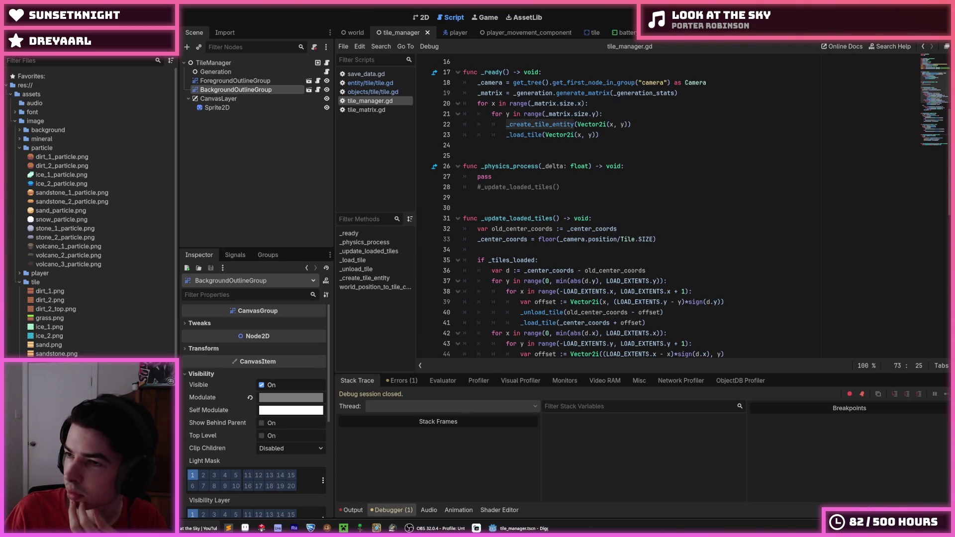
click(661, 209)
click(608, 188)
click(579, 177)
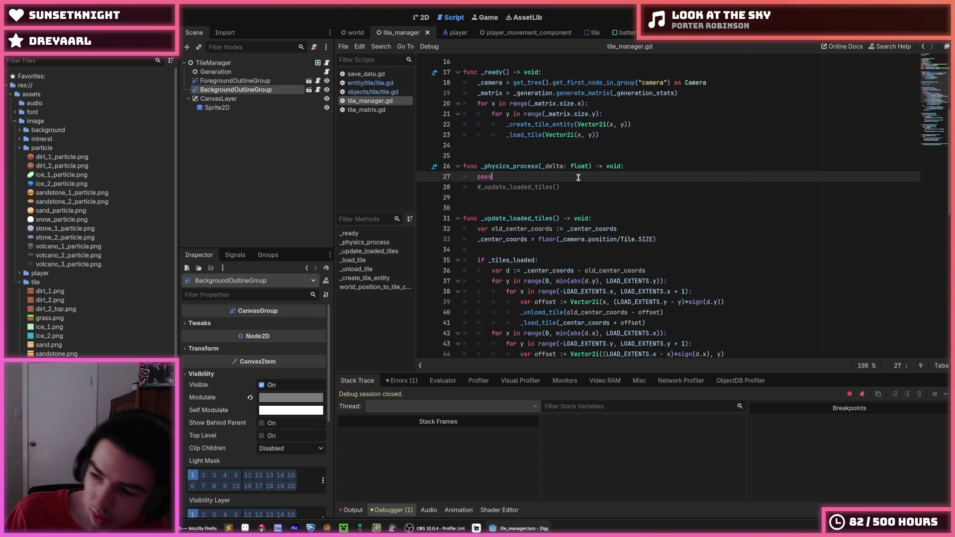
click(561, 185)
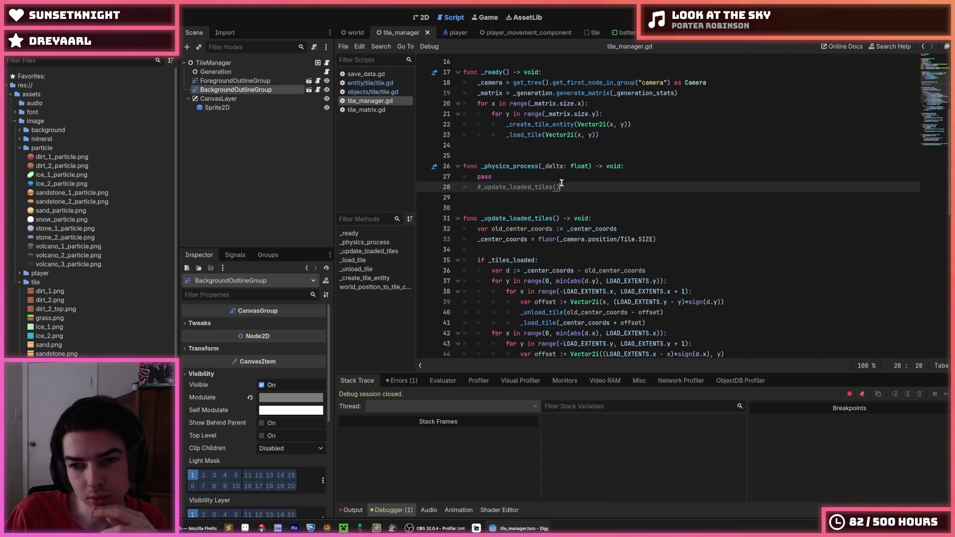
key(Up)
key(Down)
key(Up)
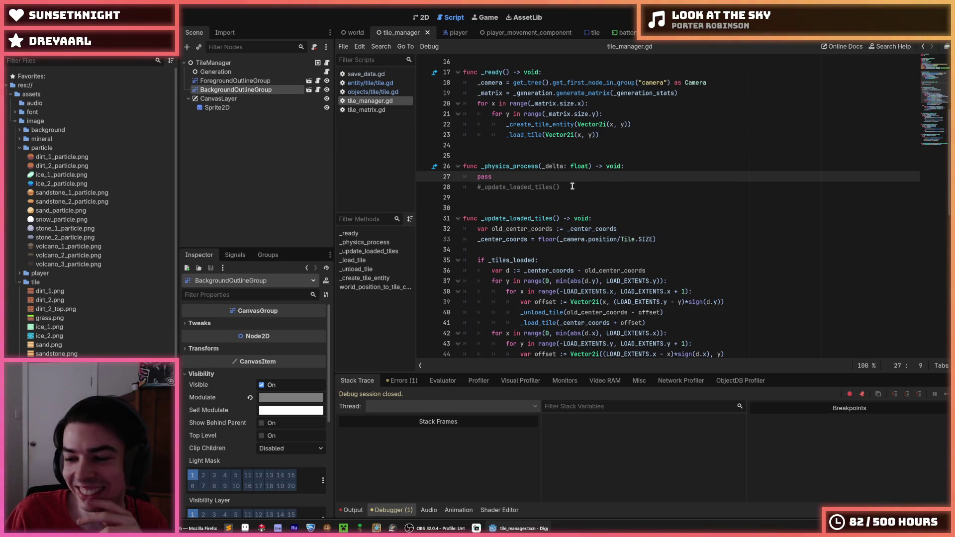
click(578, 188)
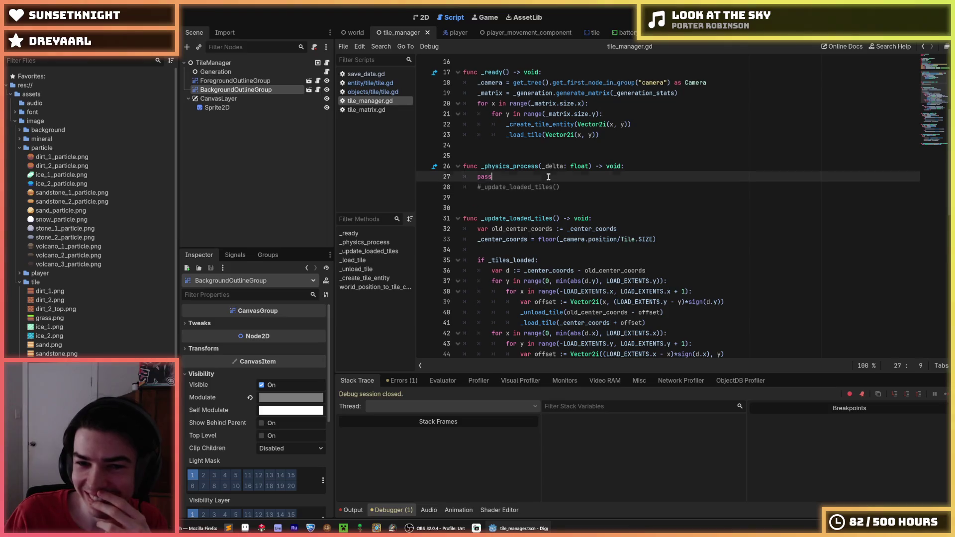
click(562, 182)
click(564, 188)
click(567, 179)
click(573, 190)
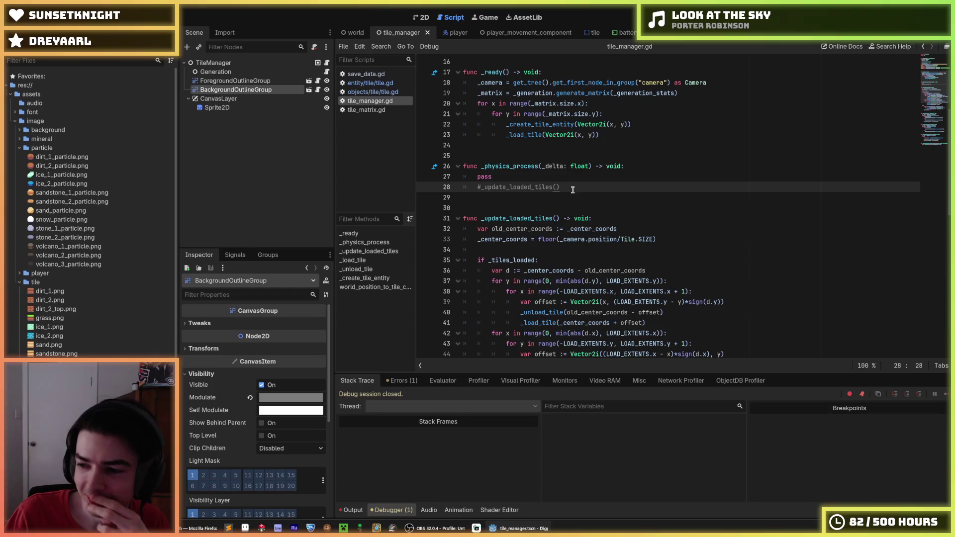
key(Up)
key(Down)
key(Up)
key(Down)
click(555, 178)
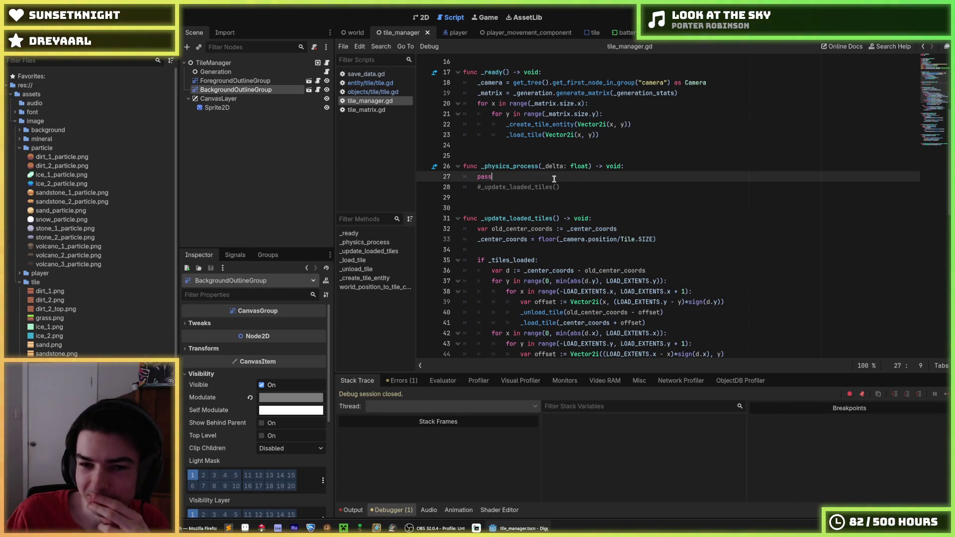
key(Down)
key(Up)
key(Down)
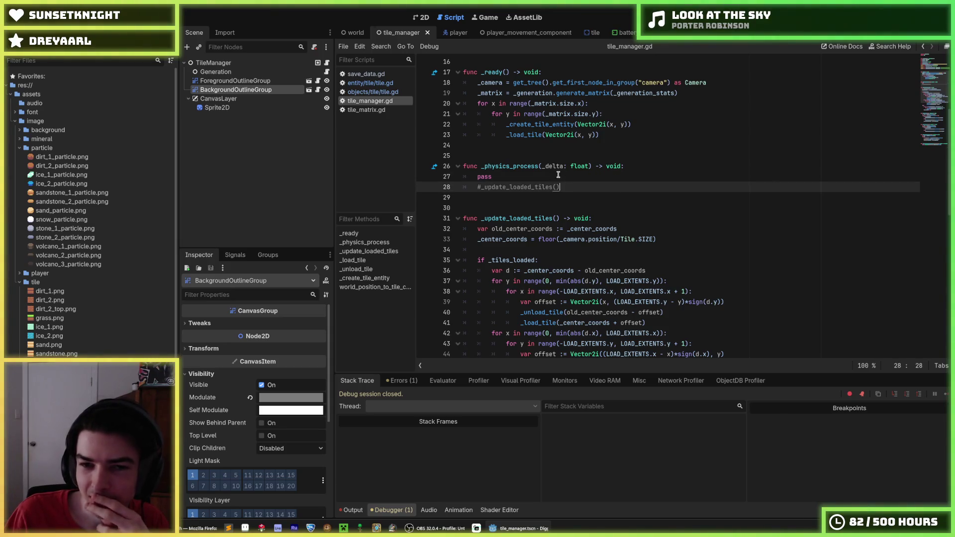
key(Up)
key(Down)
key(Up)
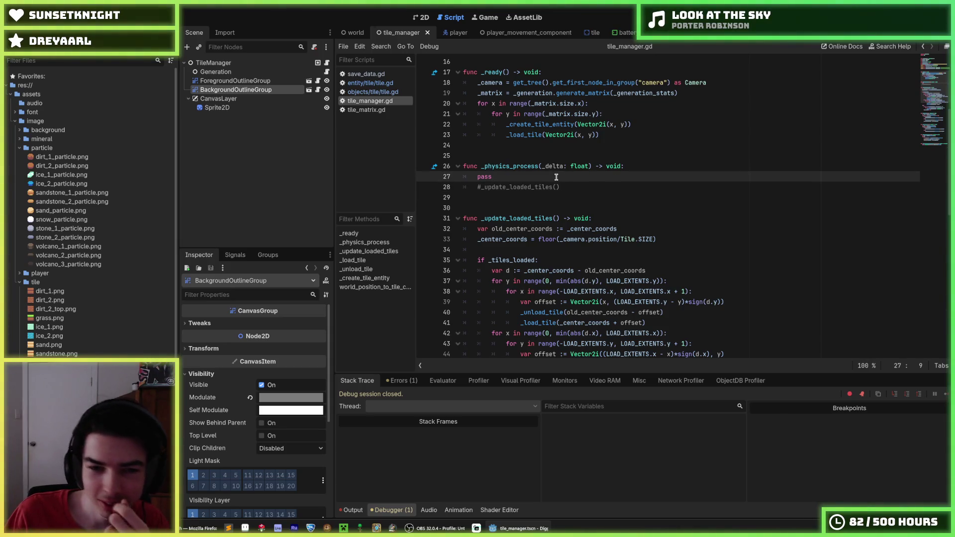
click(559, 184)
click(556, 173)
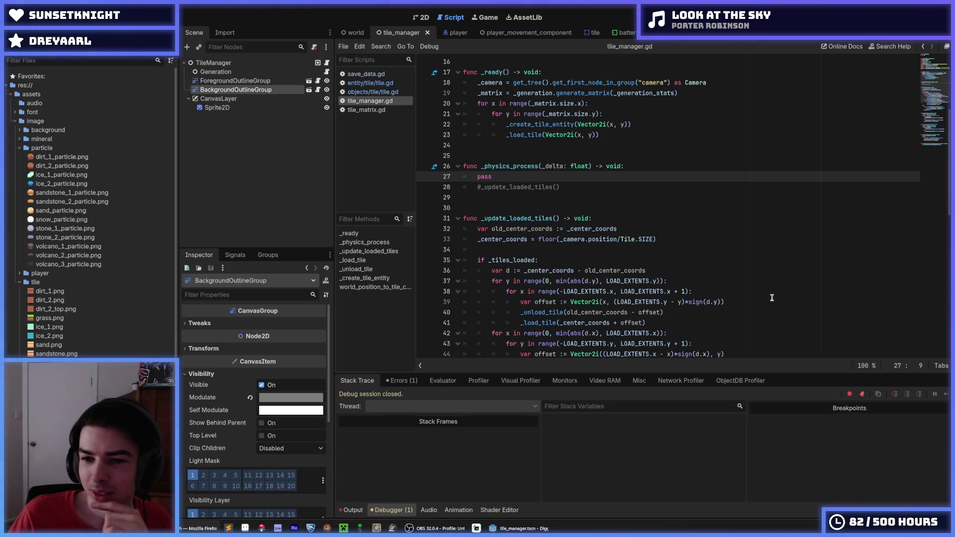
click(698, 286)
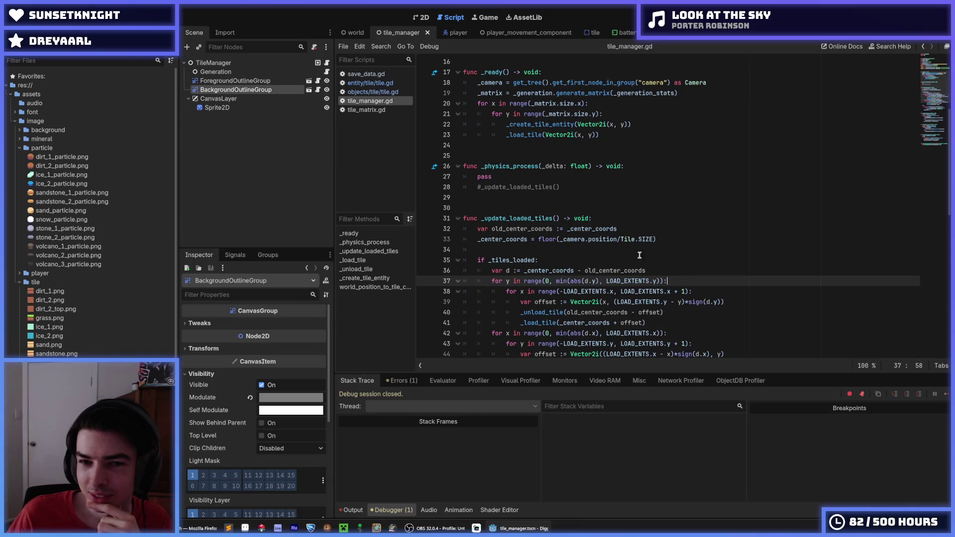
scroll(595, 249, up, 3)
scroll(595, 248, down, 1)
click(591, 249)
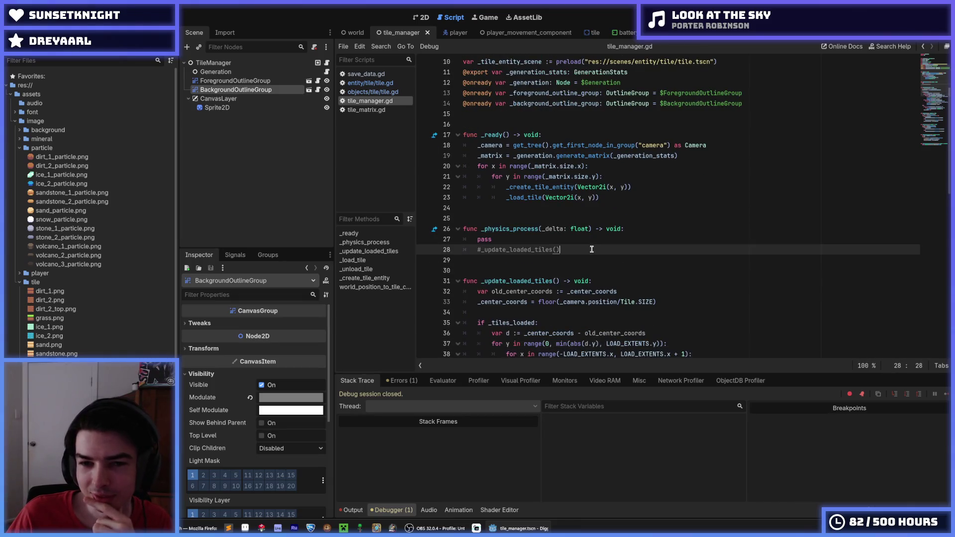
click(559, 239)
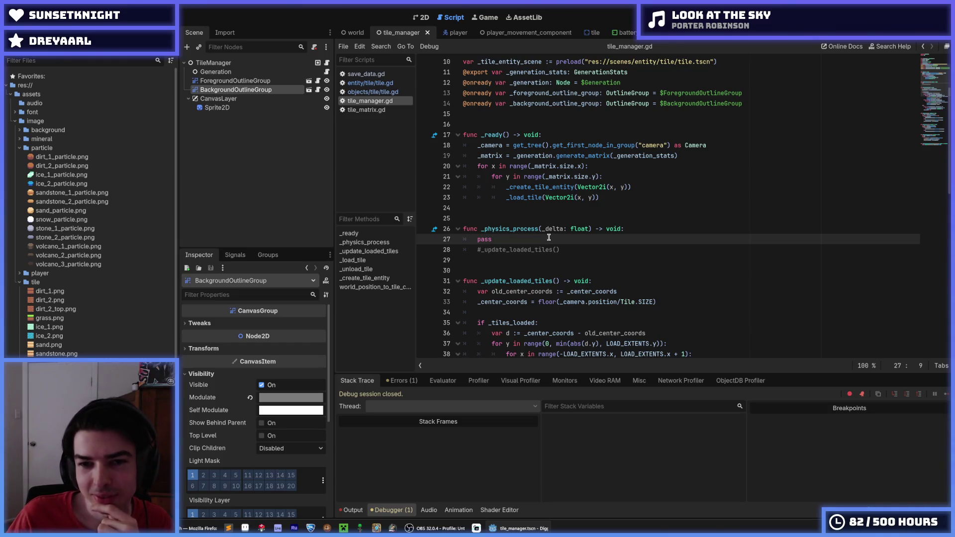
scroll(548, 237, down, 1)
click(581, 217)
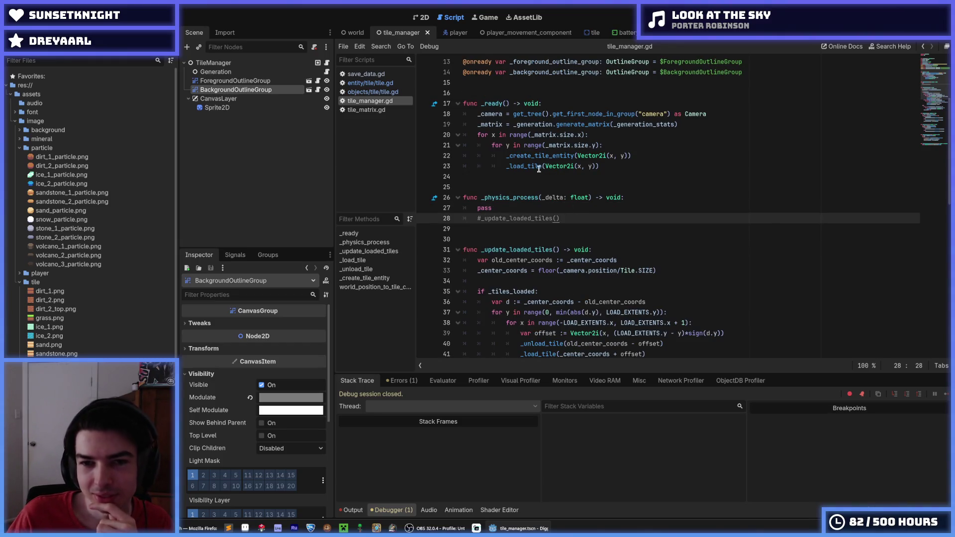
mouse_move(523, 159)
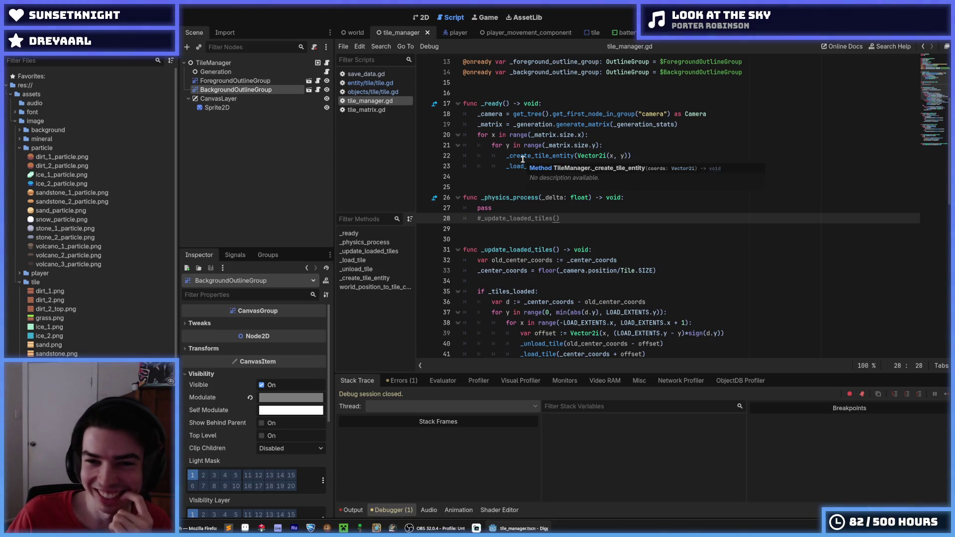
double_click(523, 159)
double_click(529, 163)
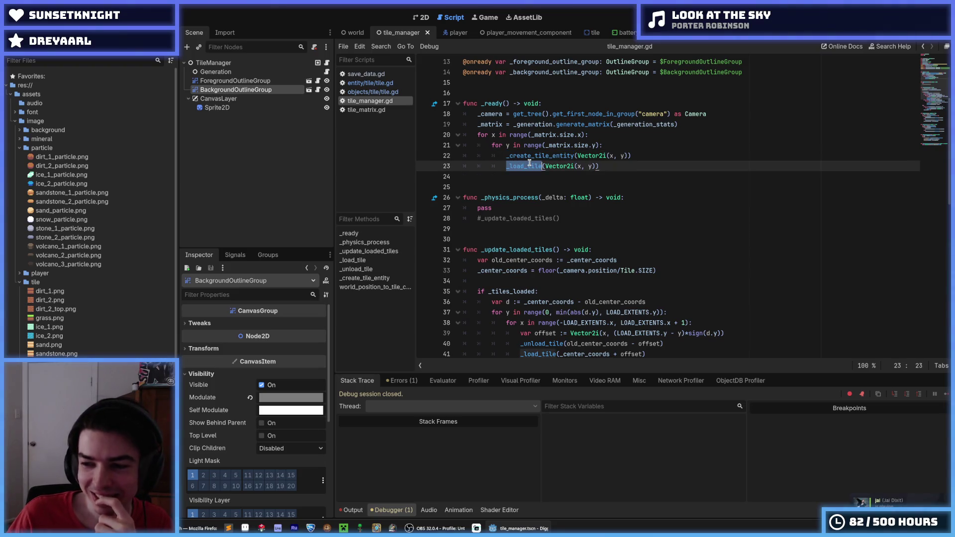
click(523, 159)
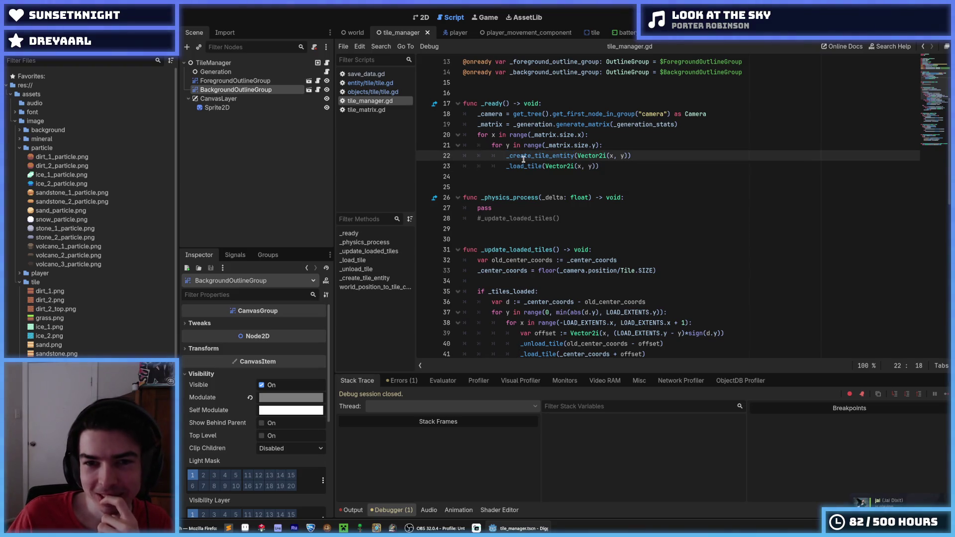
double_click(520, 166)
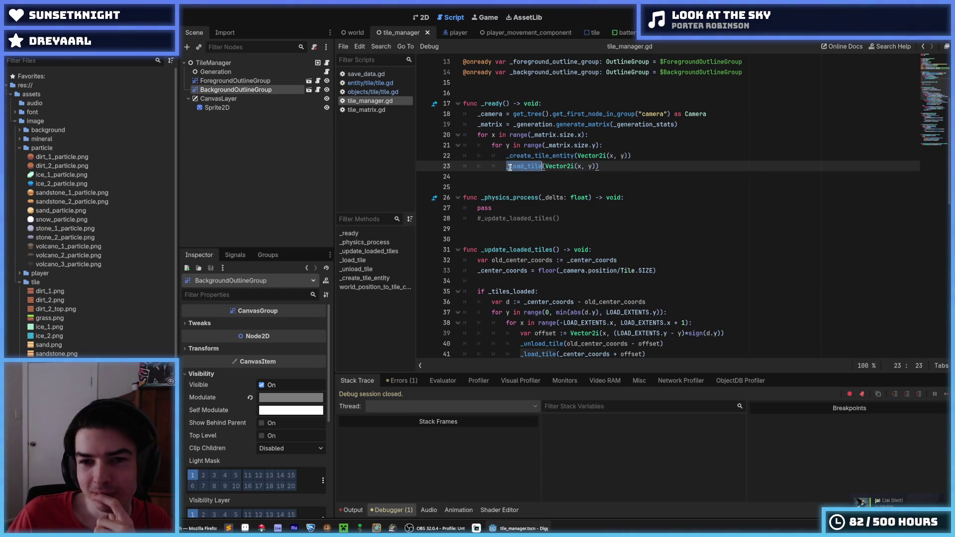
scroll(530, 156, down, 3)
scroll(530, 155, down, 2)
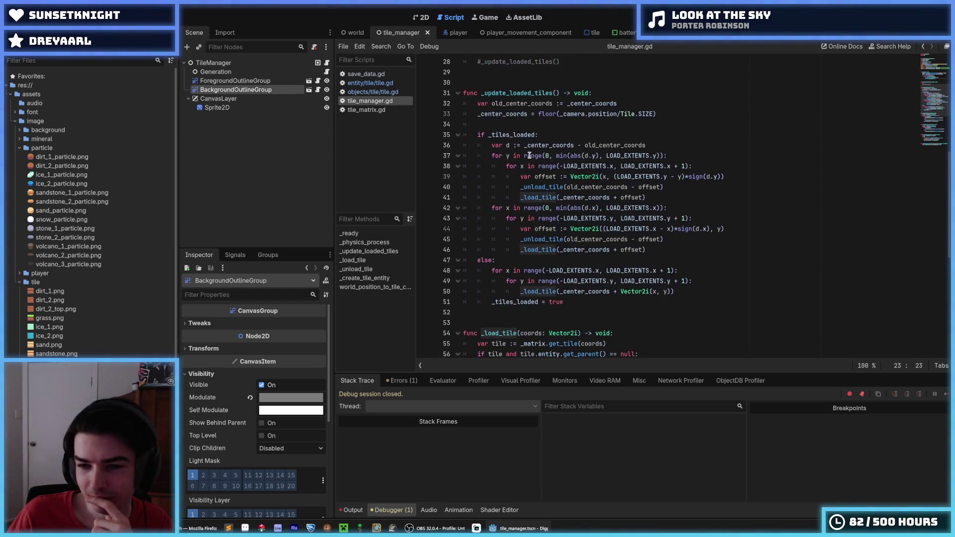
scroll(529, 155, down, 1)
scroll(568, 192, up, 3)
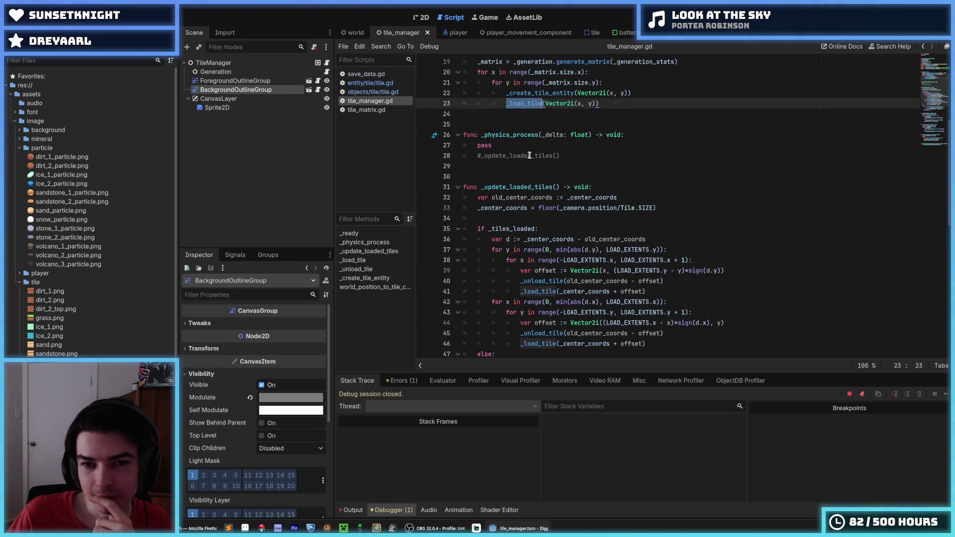
scroll(568, 193, down, 4)
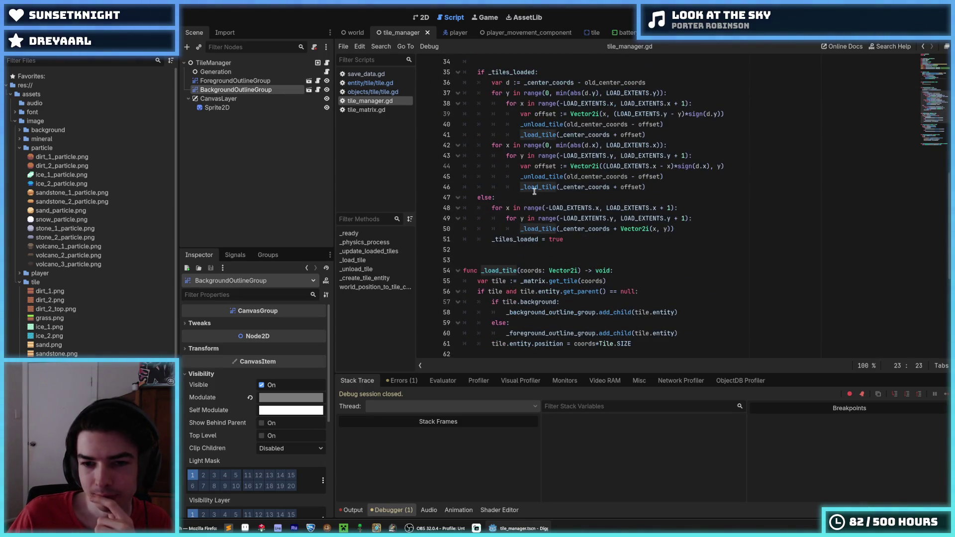
scroll(550, 202, up, 6)
click(539, 128)
double_click(539, 127)
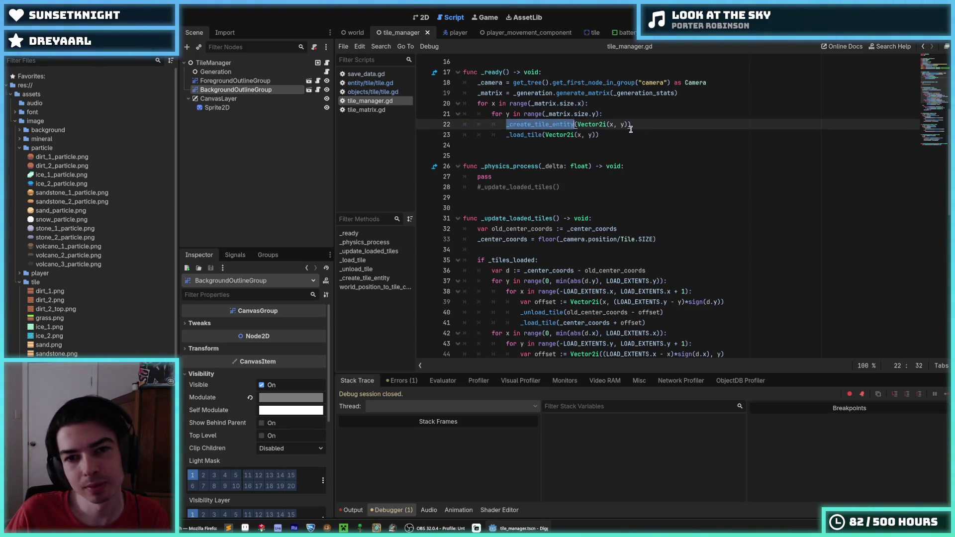
click(645, 124)
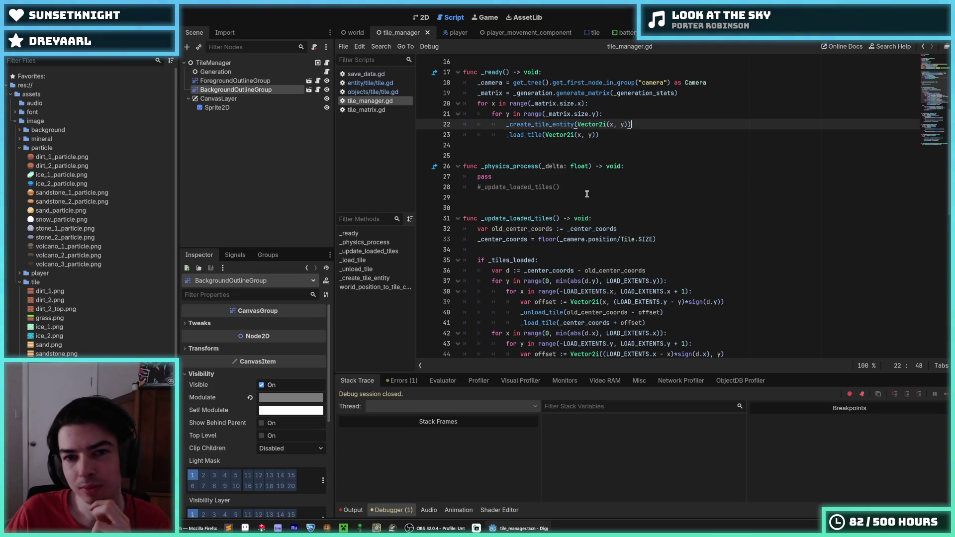
scroll(587, 194, down, 13)
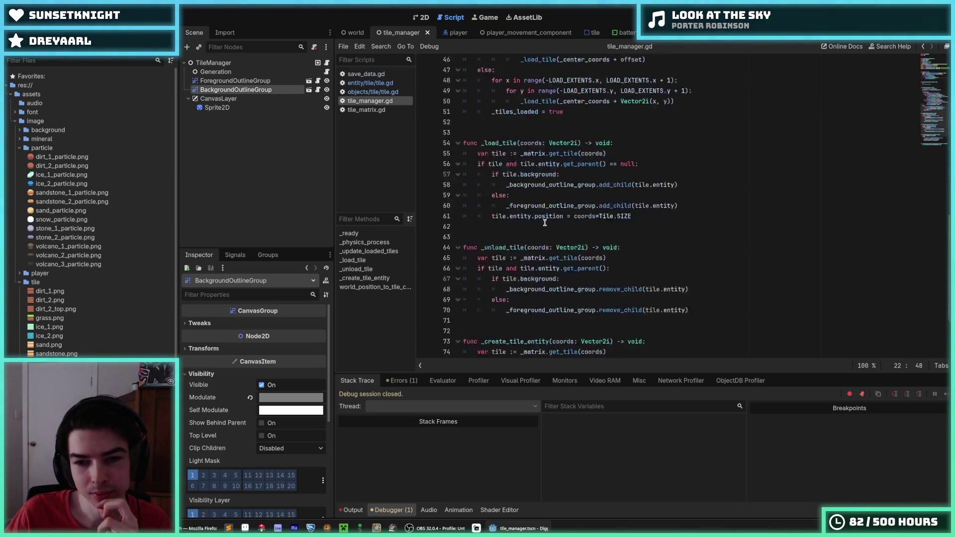
- Add a _matrix.get_tile.connect() line after the tile_entity.init call
click(666, 291)
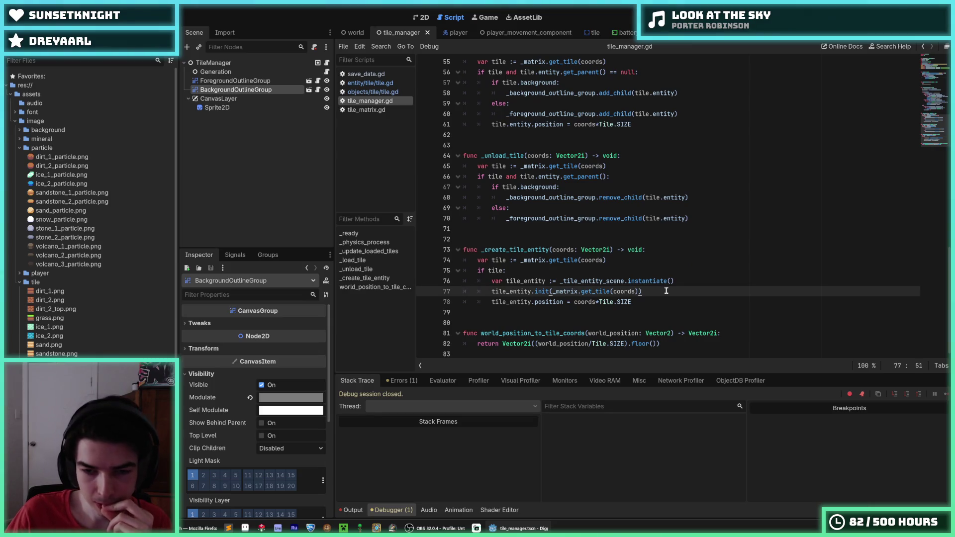
key(Return)
text(tile_)
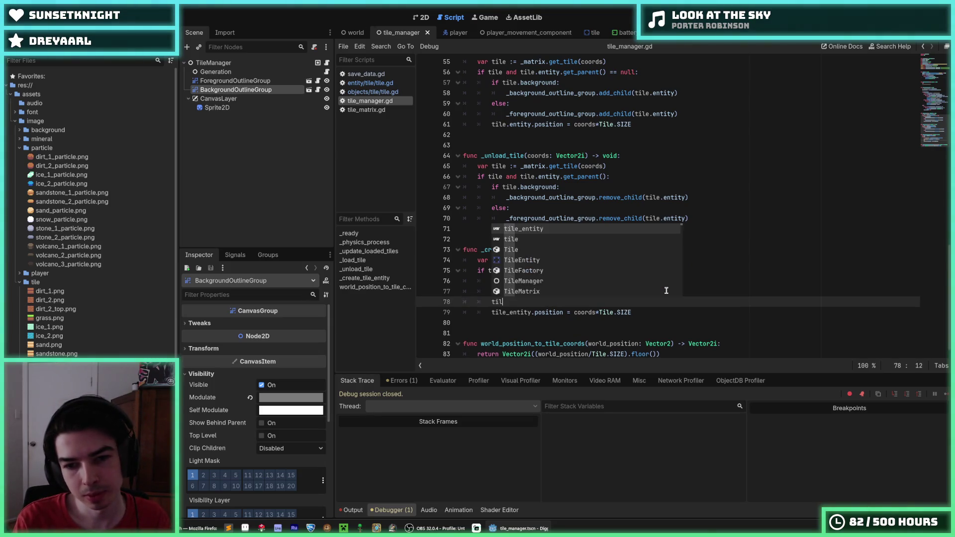
key(Escape)
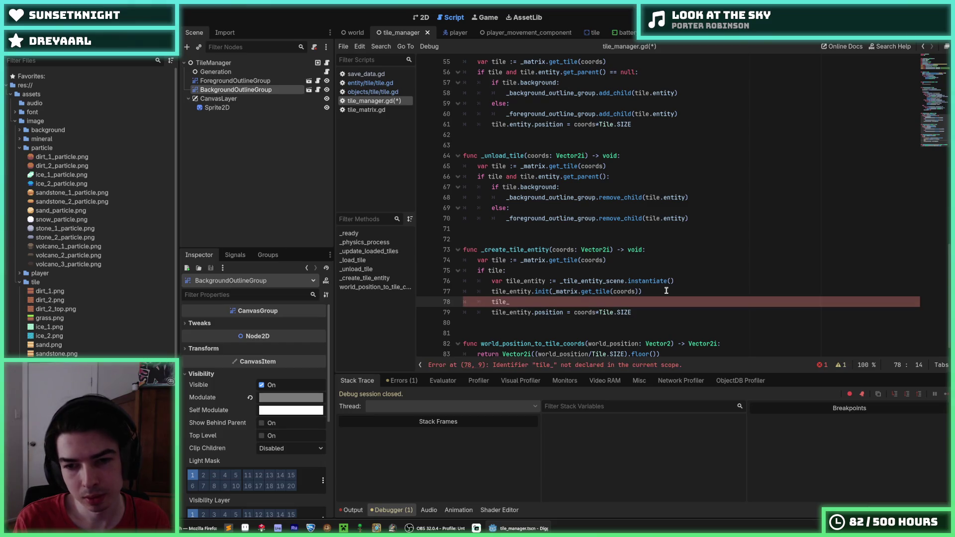
key(shift+Home)
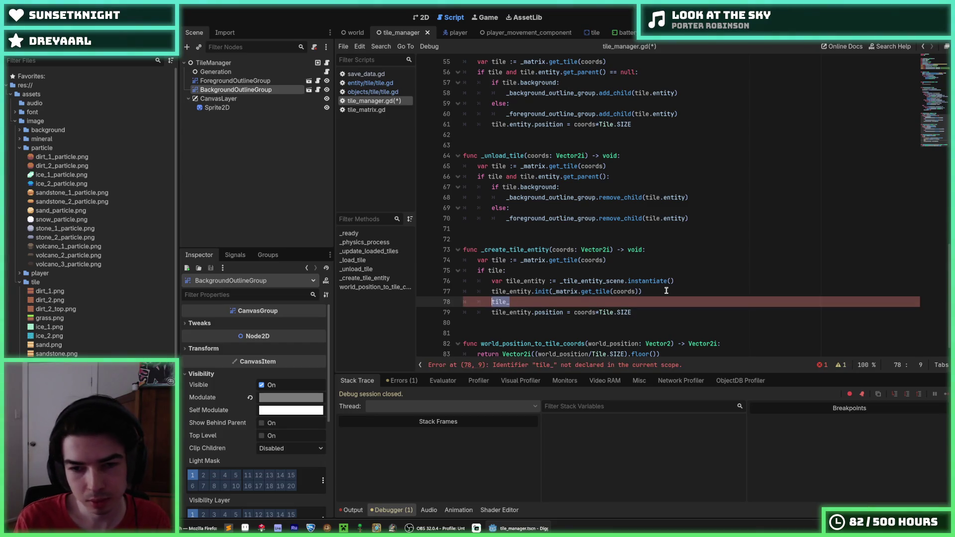
text(_matrix.get)
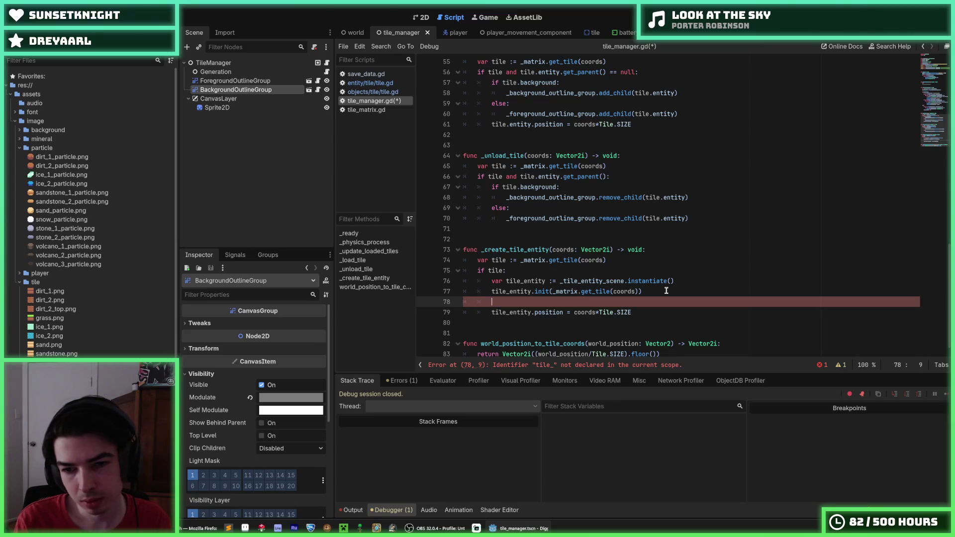
text(_til)
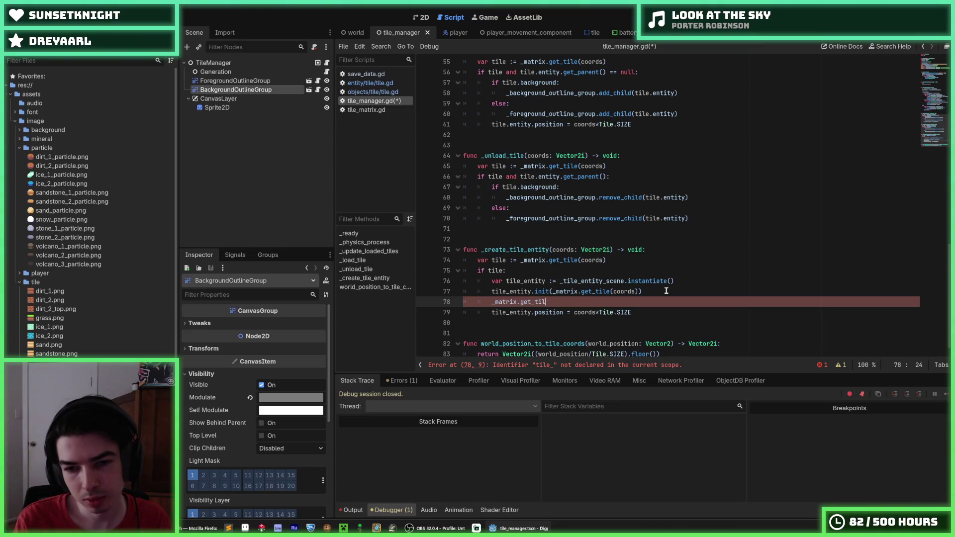
text(e.connect())
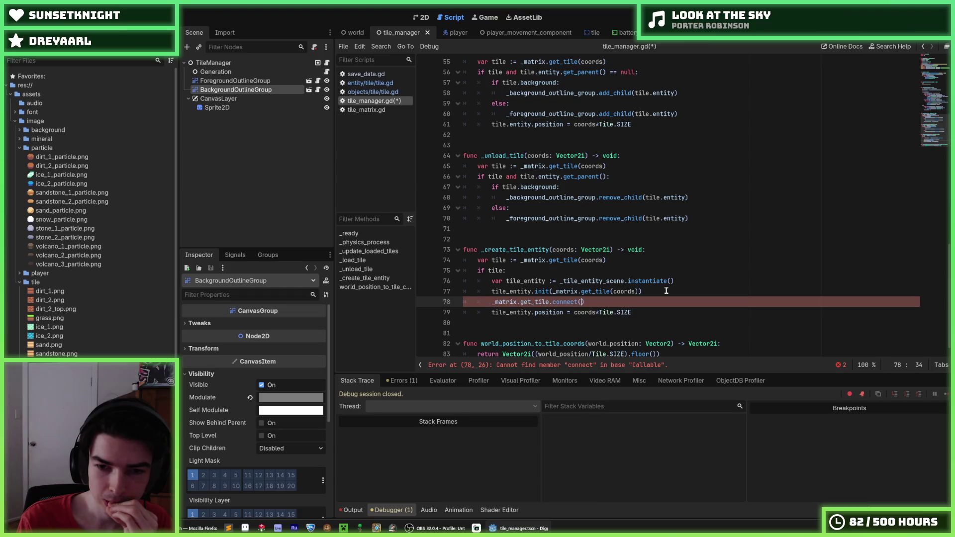
key(Return)
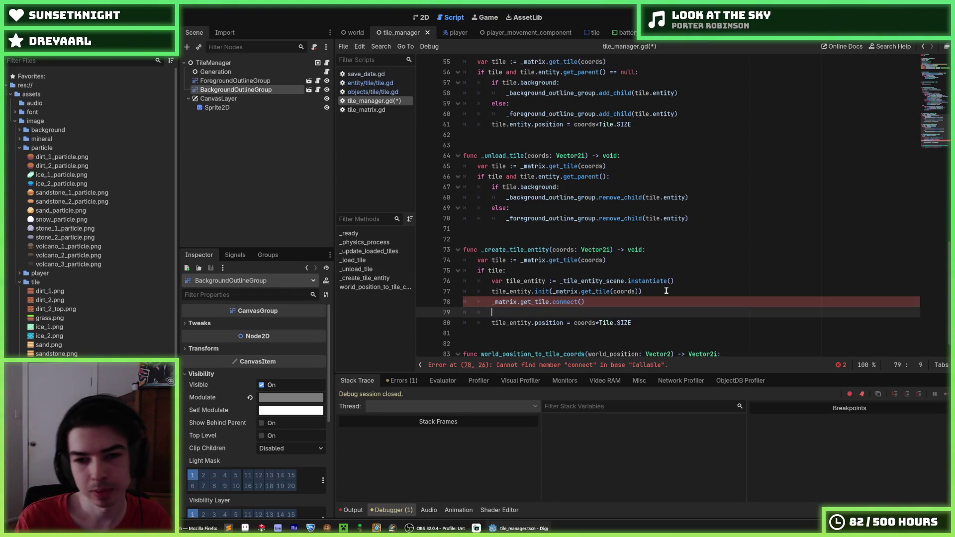
key(Up)
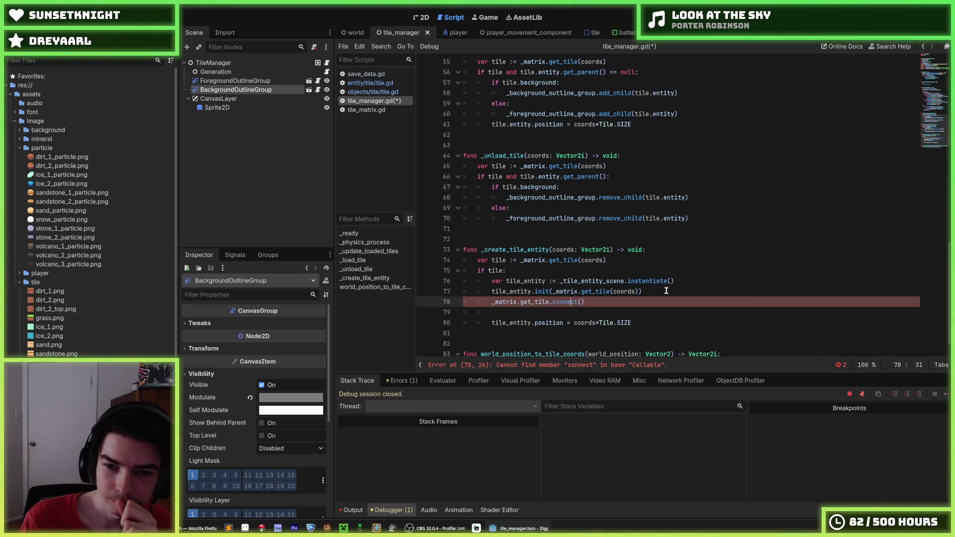
key(Left)
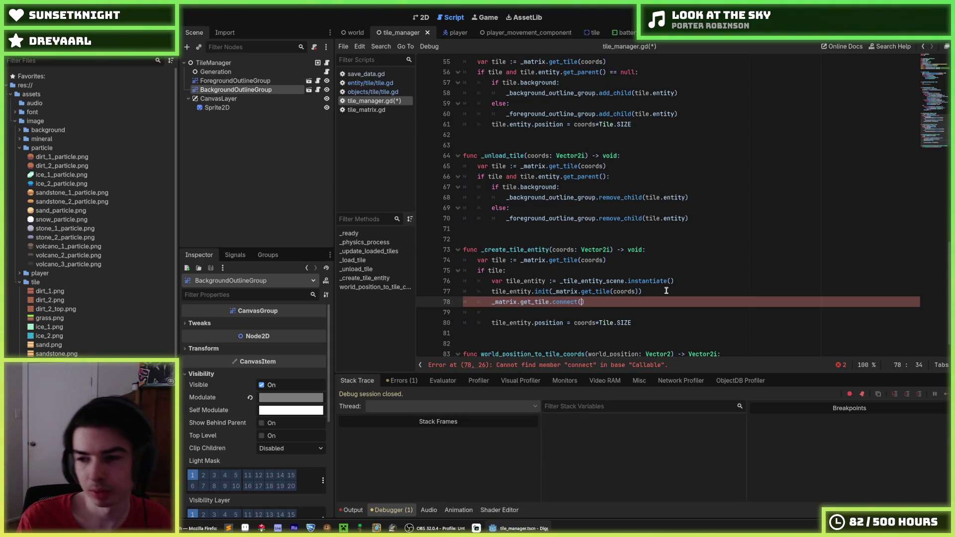
- After checking tile.gd's destroyed signal, pass on_tile_destroyed into the connect call
click(373, 92)
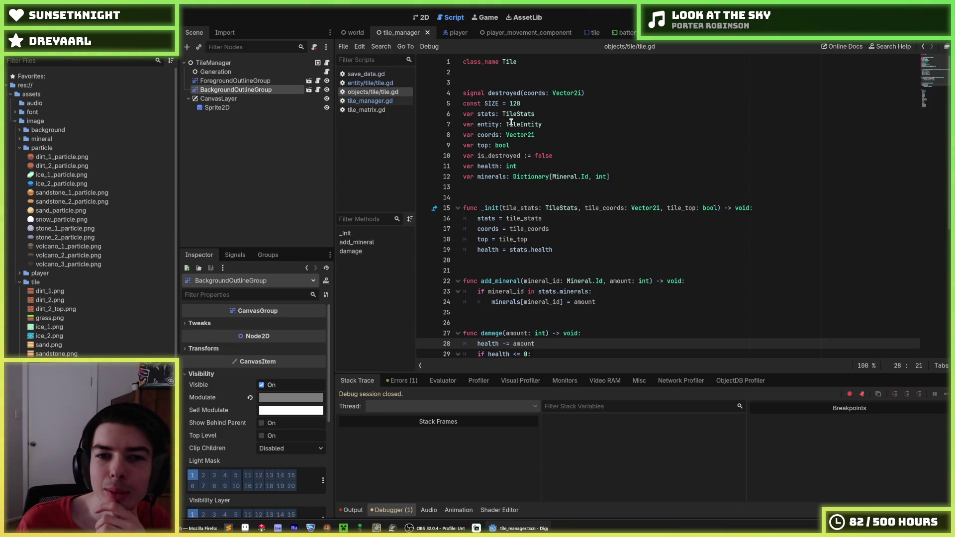
click(370, 100)
click(594, 306)
key(Left)
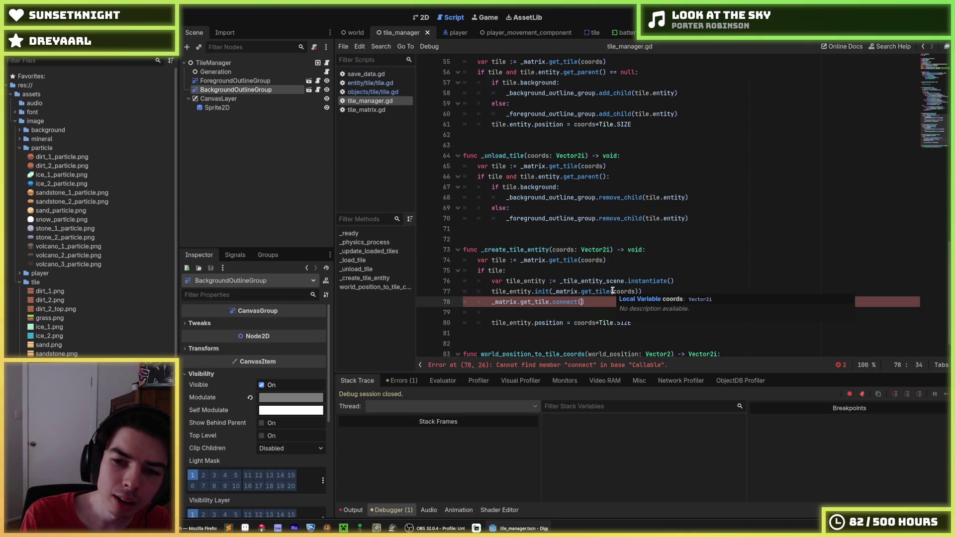
text(on_til)
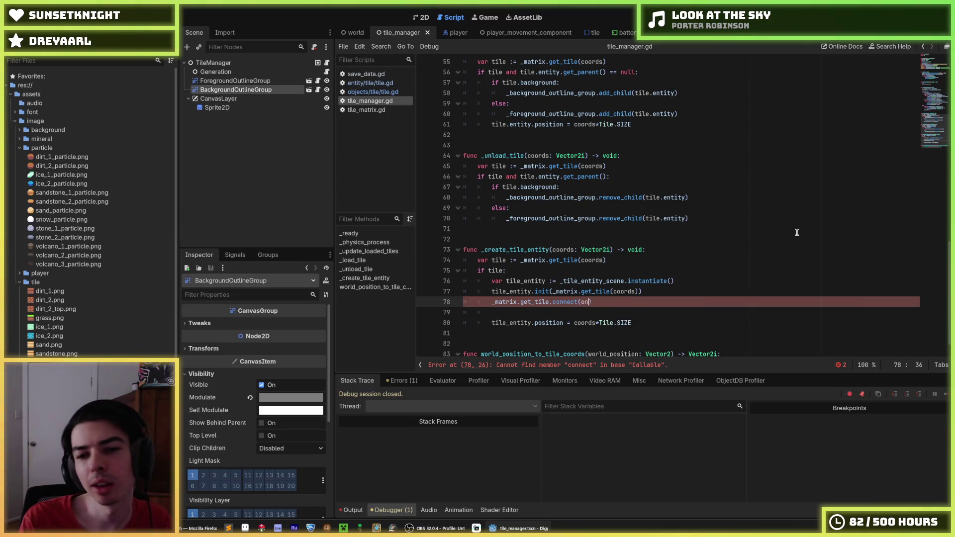
text(e_destroyed)
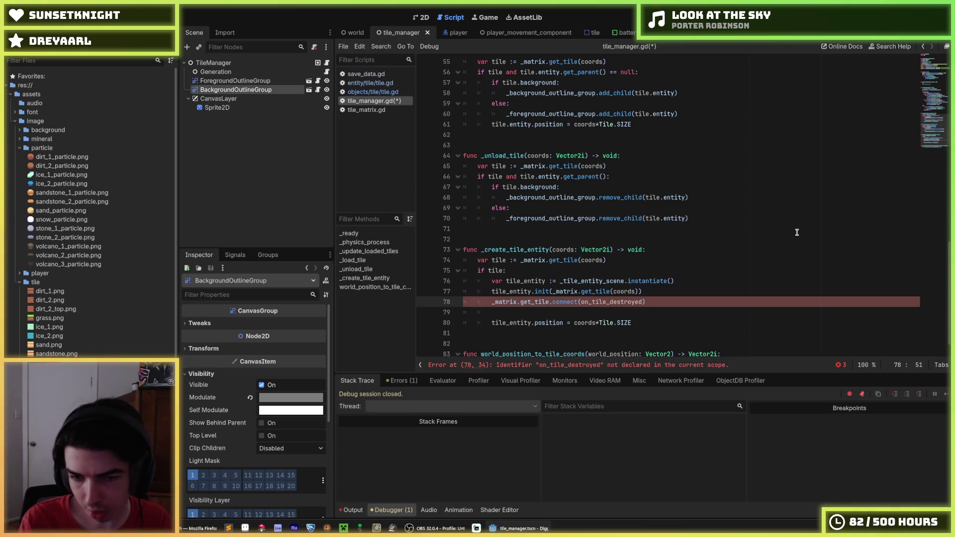
- Prefix the handler name with an underscore and add blank lines below _create_tile_entity
scroll(692, 235, down, 1)
double_click(617, 277)
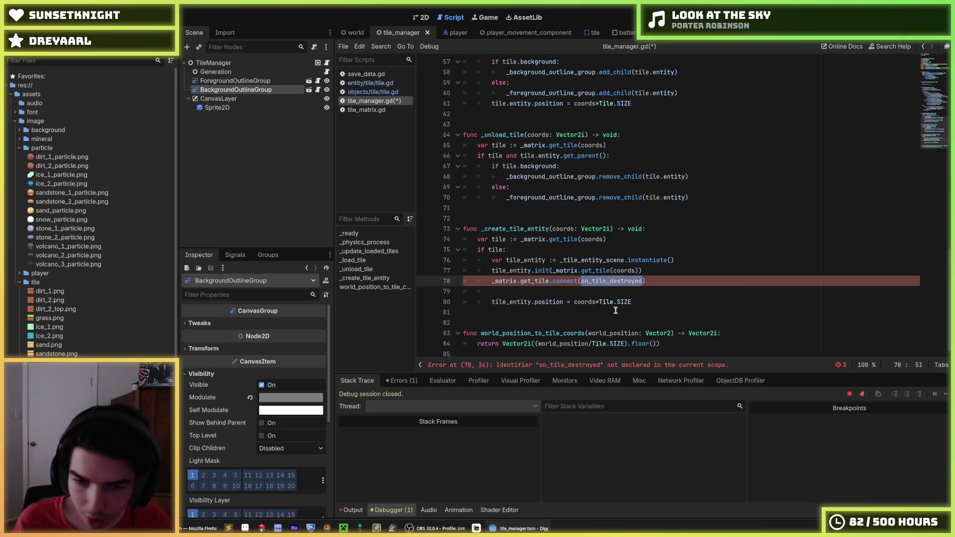
key(Left)
key(Right)
text(_)
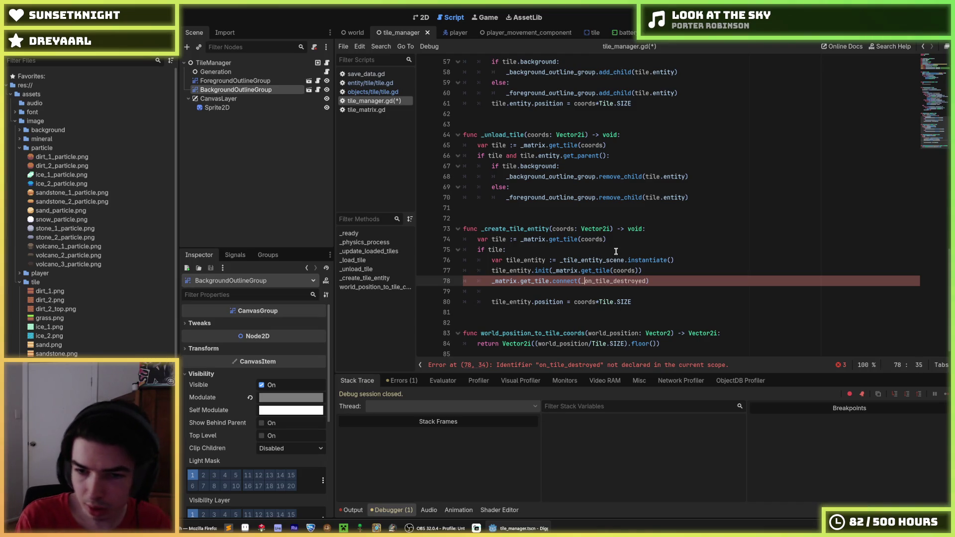
key(Down)
key(Escape)
key(Down)
key(Down)
key(Down)
key(Return)
key(Return)
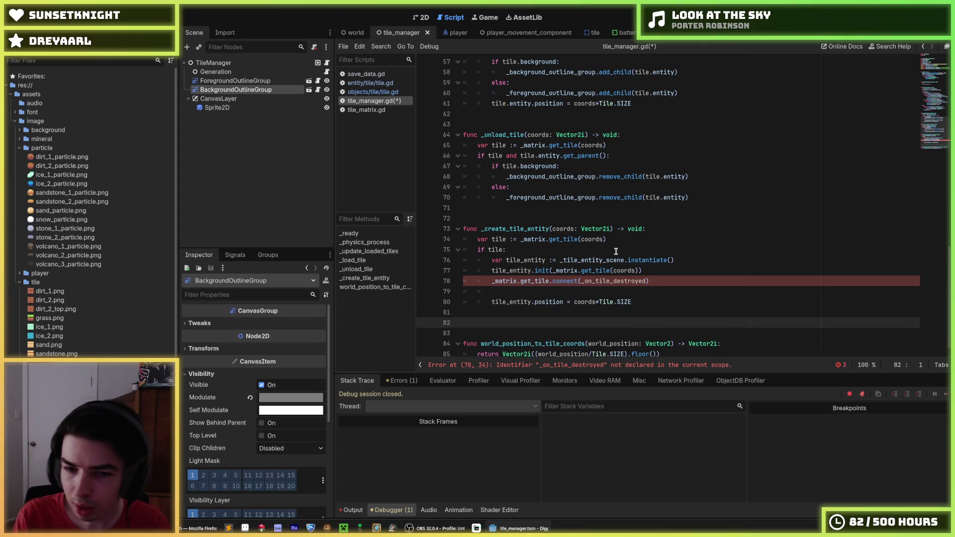
- Write the stub func on_tile_destroyed() -> void: with an empty body line
text(func )
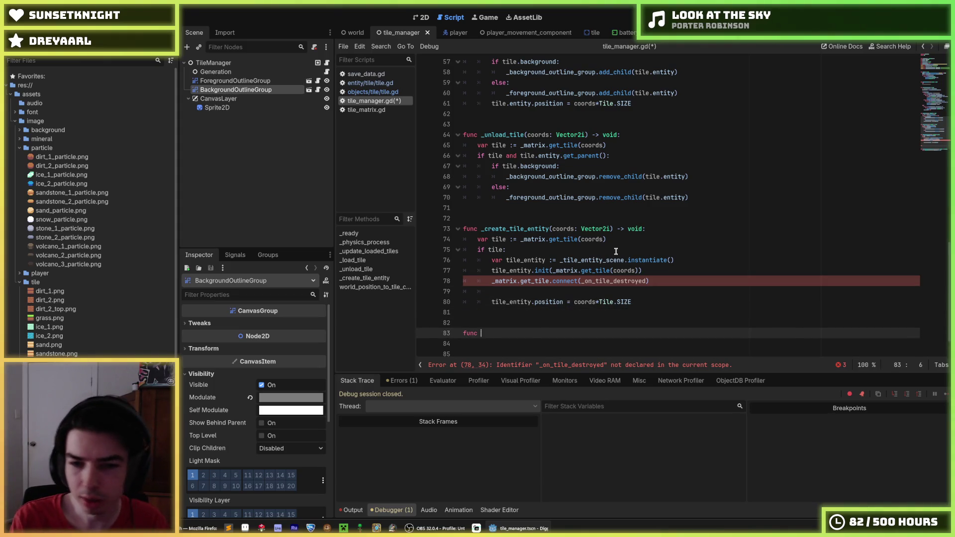
text(on_tile_destroyed(co)
key(BackSpace)
key(BackSpace)
text() -> void:)
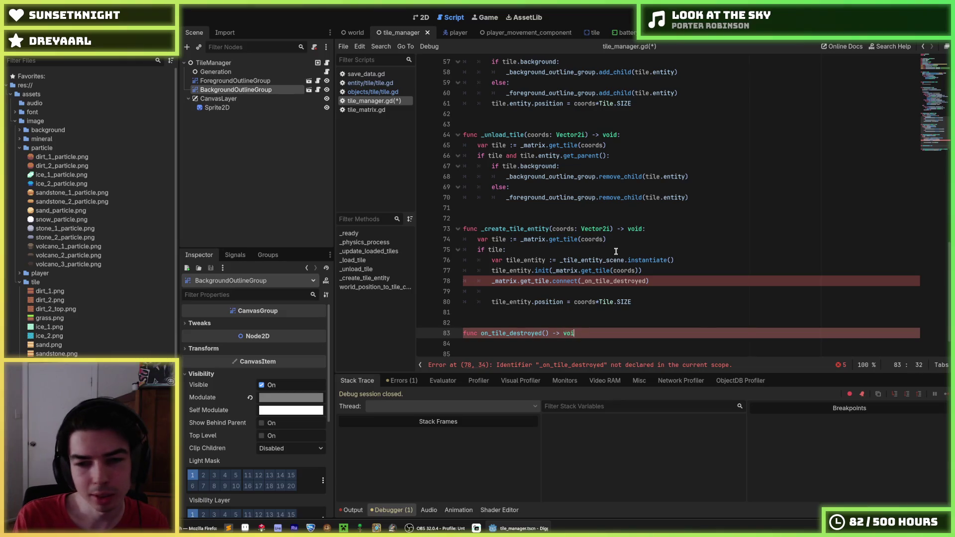
key(Return)
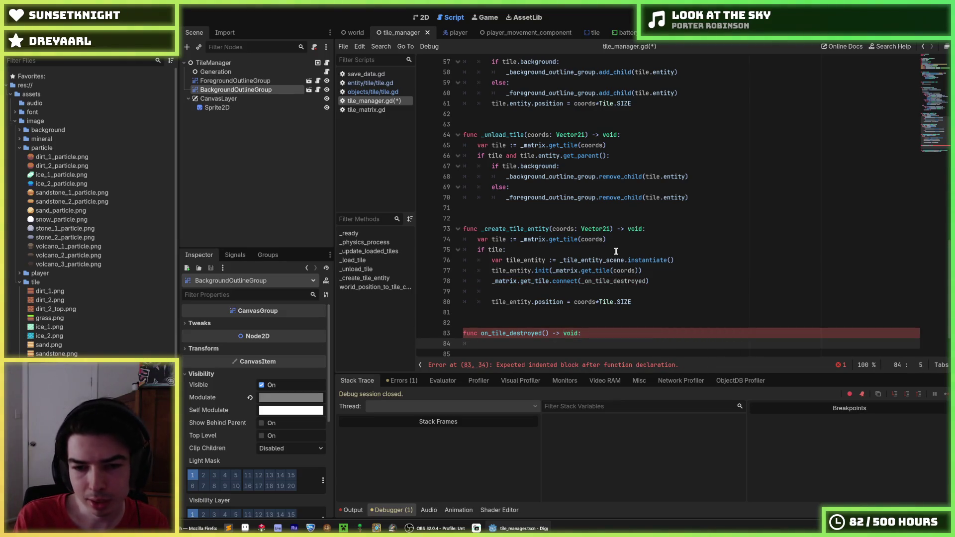
key(Up)
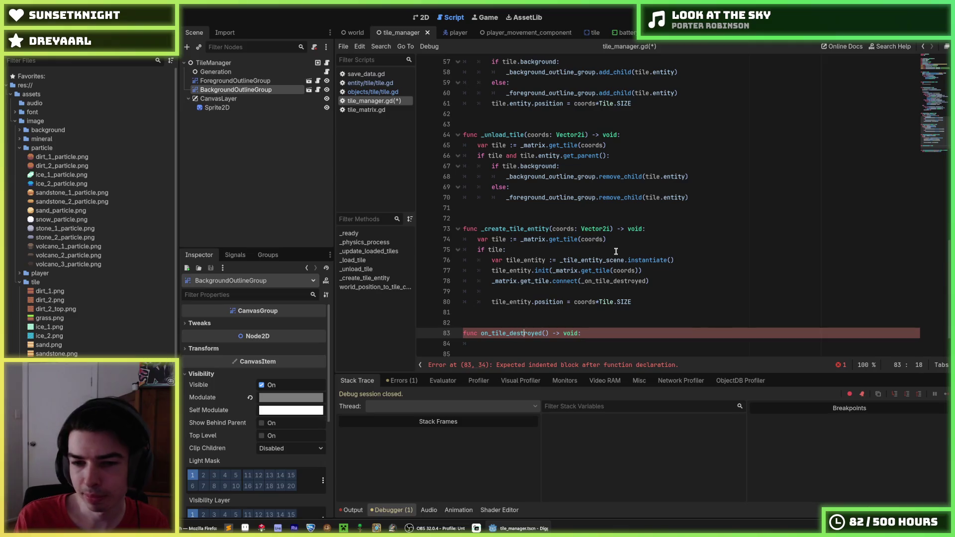
key(Right)
key(Right)
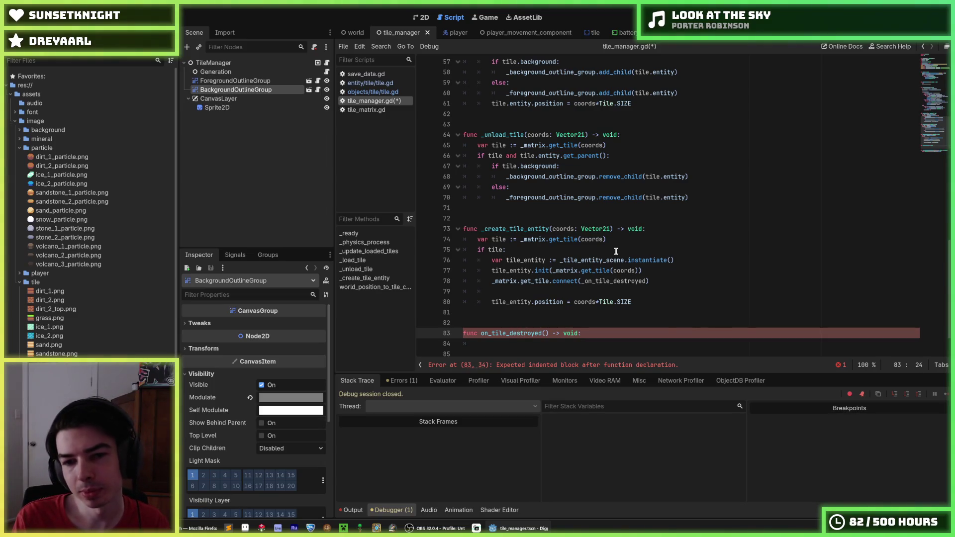
- Start a tile: Tile parameter in the signature, then view tile.gd's destroyed signal
key(Up)
key(Up)
key(Up)
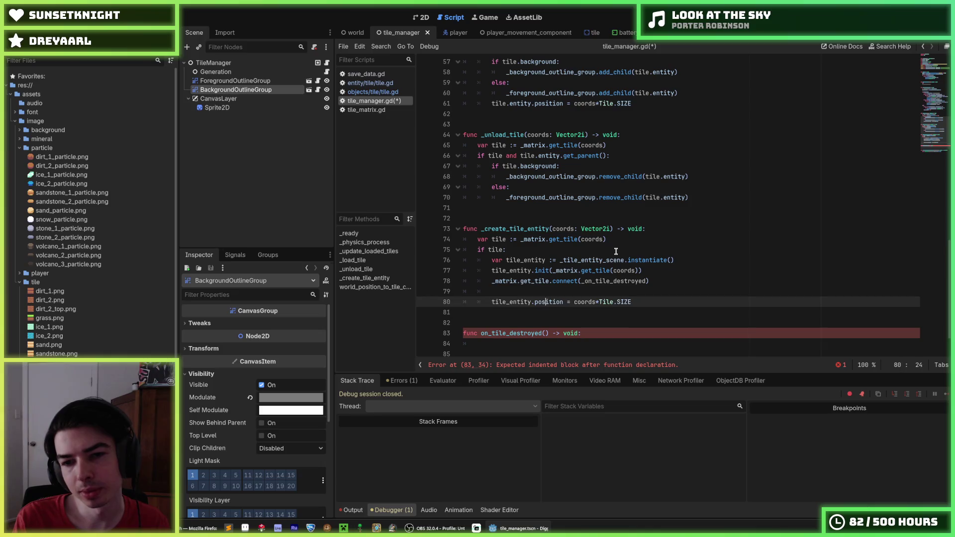
key(Left)
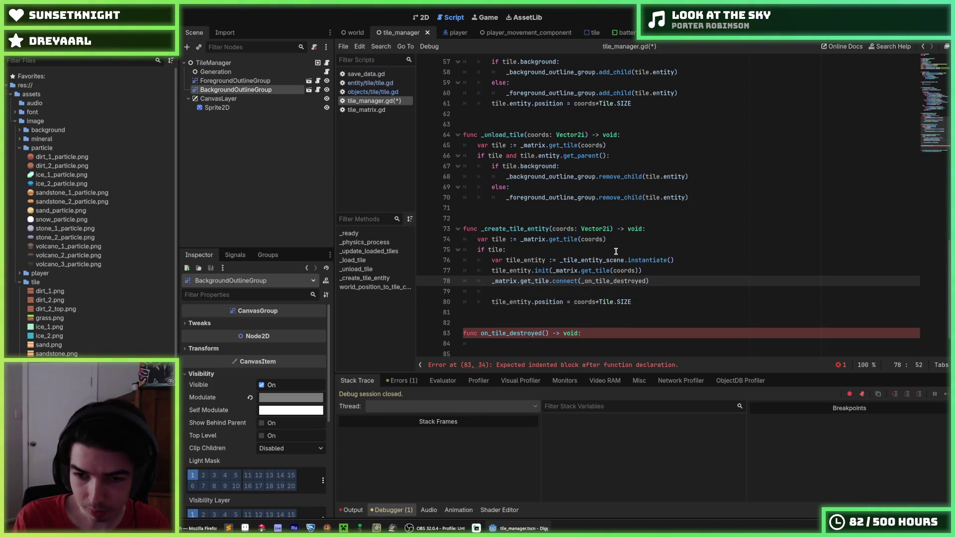
key(Down)
key(Down)
key(Down)
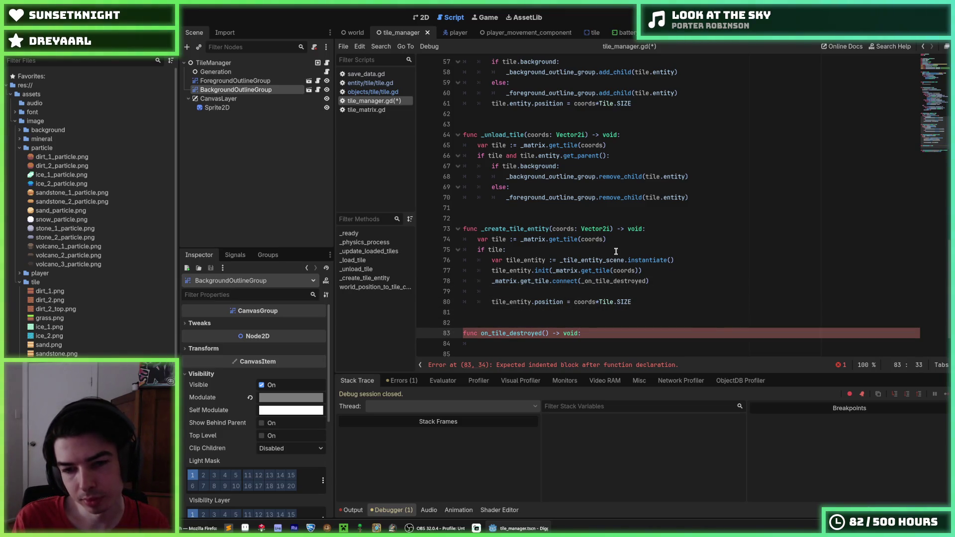
text(tile)
text(: Tile)
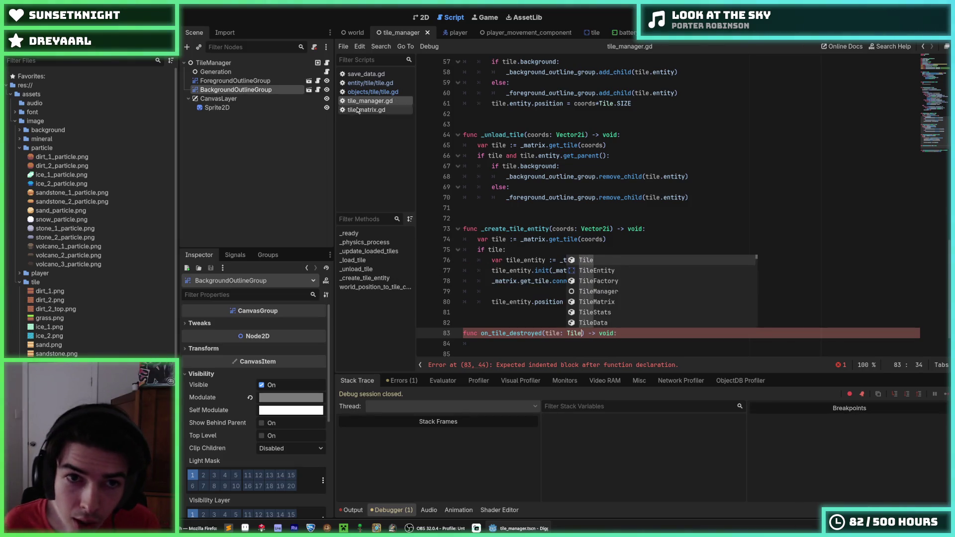
click(360, 93)
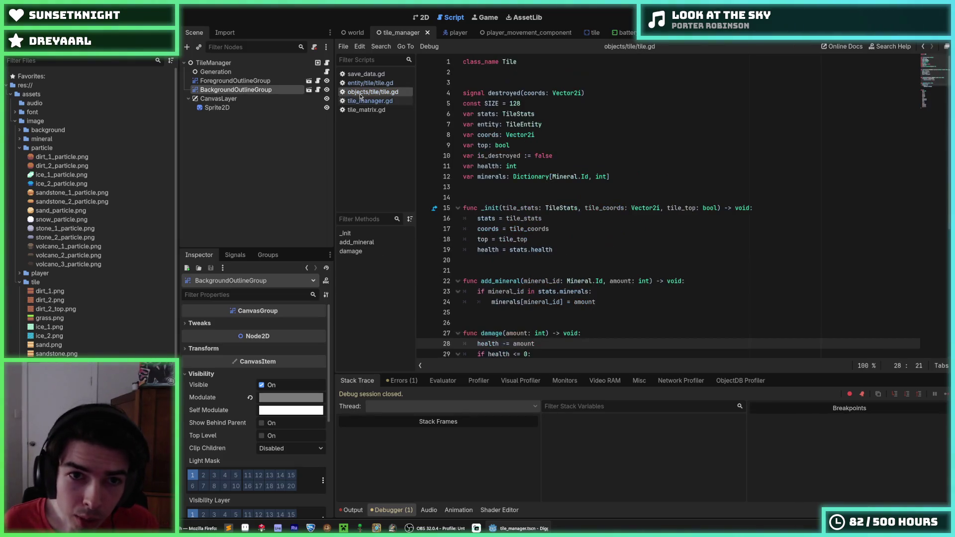
- Change the on_tile_destroyed parameter to coords: Vector2i and save
scroll(527, 194, down, 5)
scroll(527, 194, up, 4)
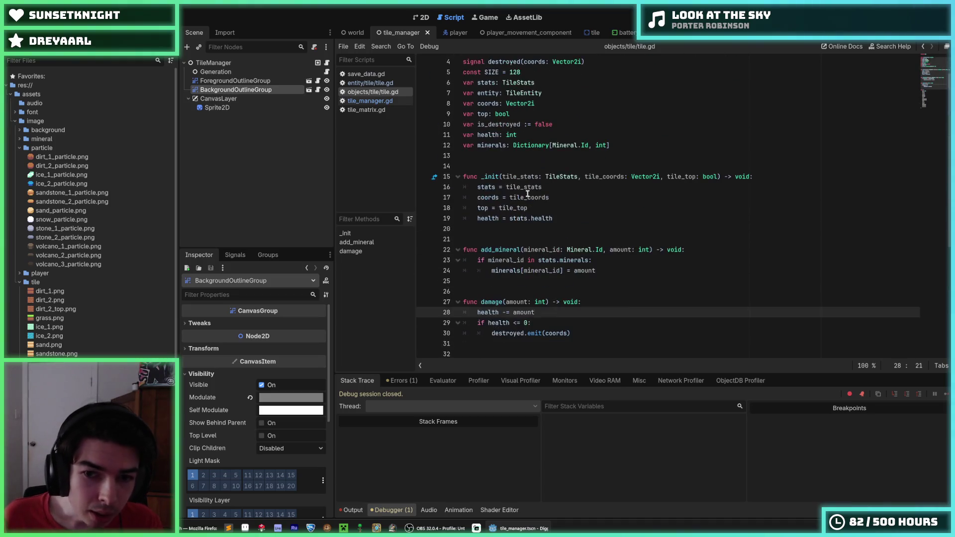
click(370, 101)
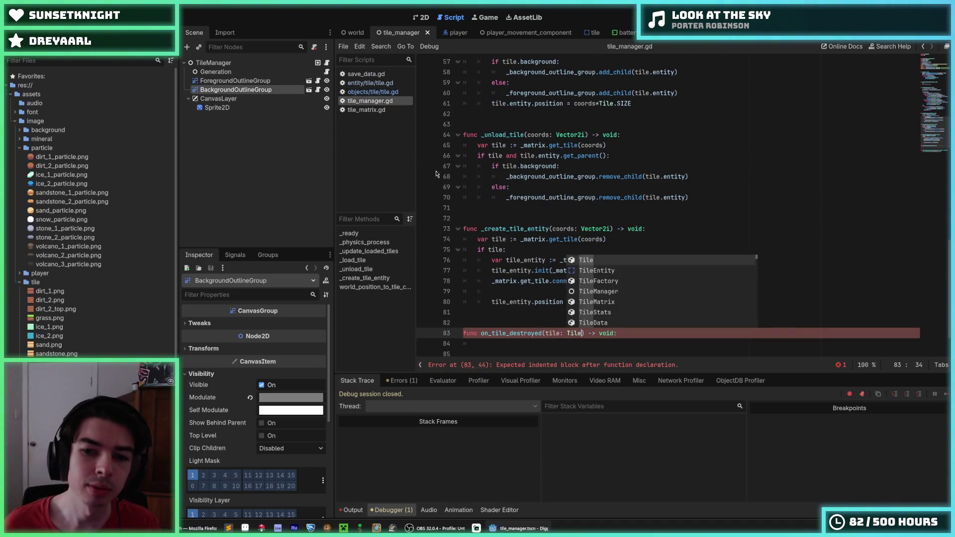
click(546, 333)
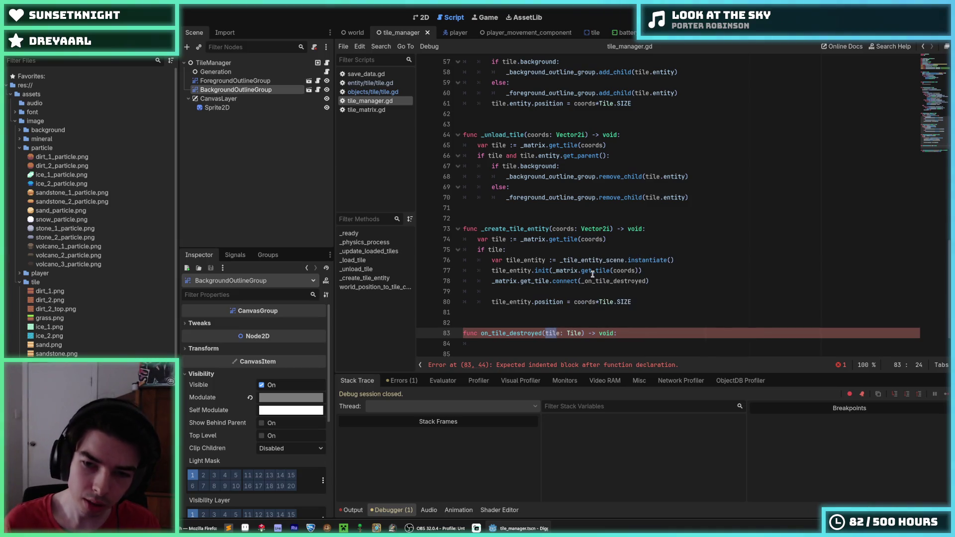
text(c)
key(Delete)
key(Delete)
key(Delete)
text(coords:)
key(Right)
key(Right)
key(Right)
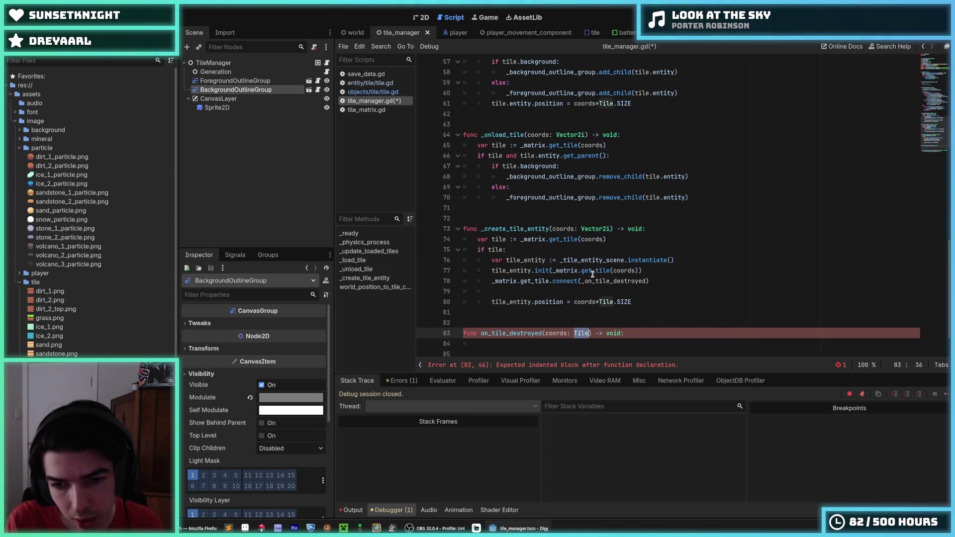
text(Vector2i)
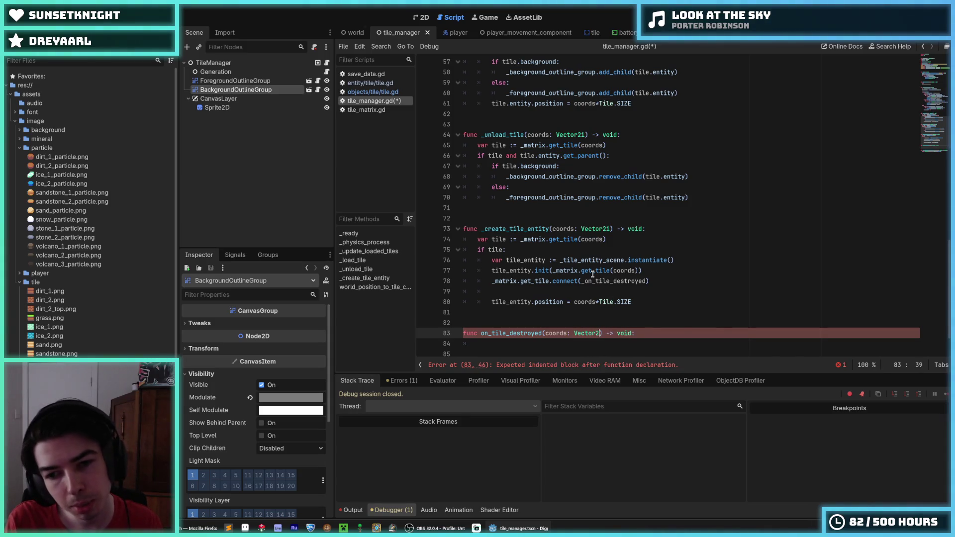
key(ctrl+s)
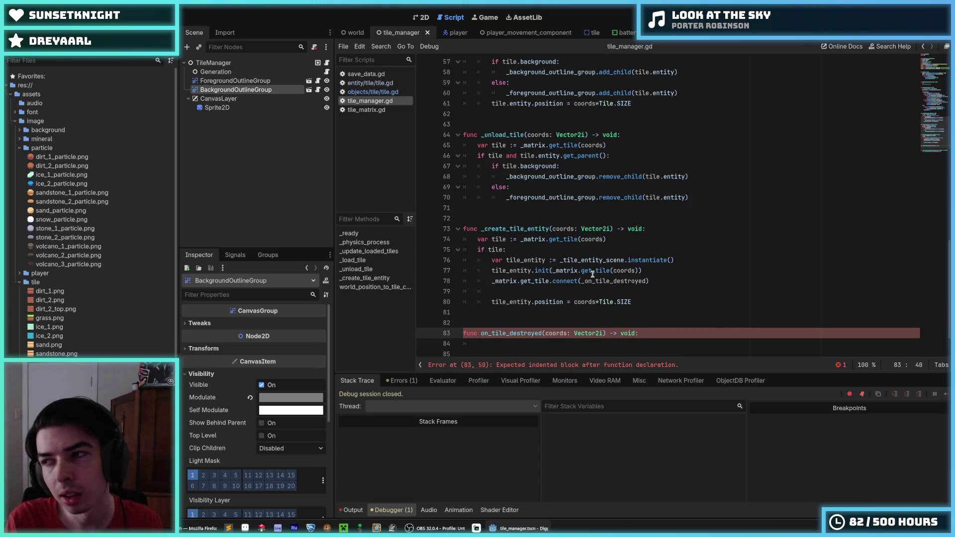
- Add _matrix.get_tile(coords) to the handler body and save tile_manager.gd
key(Up)
key(Up)
key(Up)
key(Up)
key(Up)
key(Down)
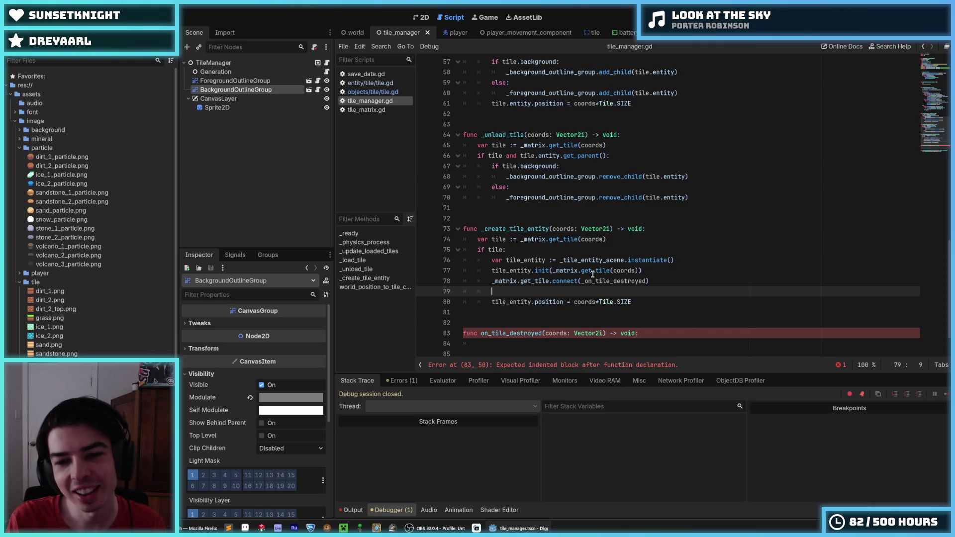
key(Down)
key(Up)
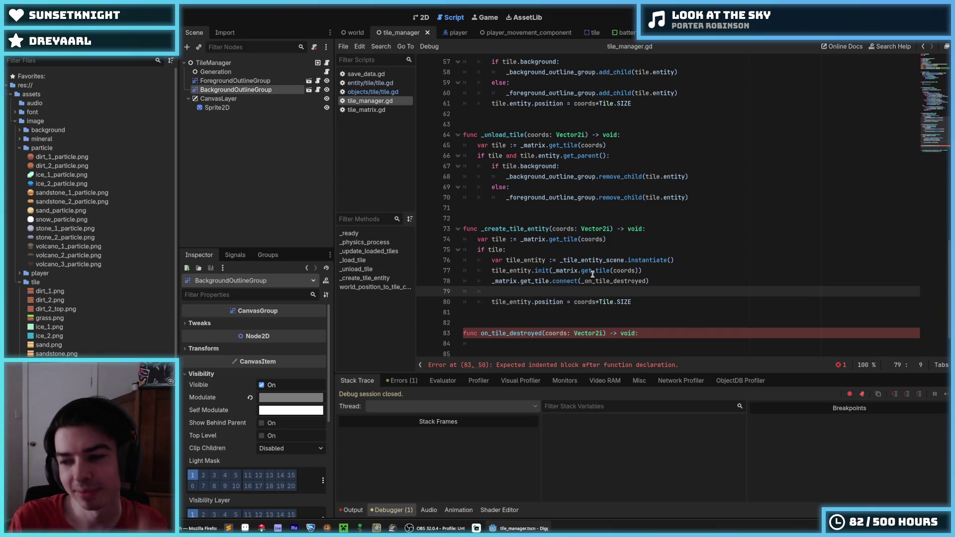
key(Down)
key(Down)
key(Down)
key(Down)
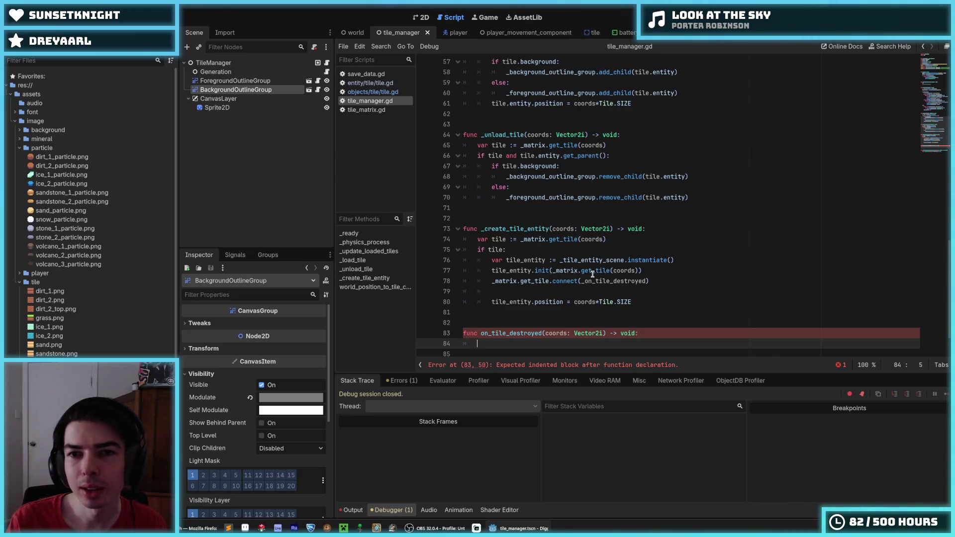
scroll(593, 232, down, 1)
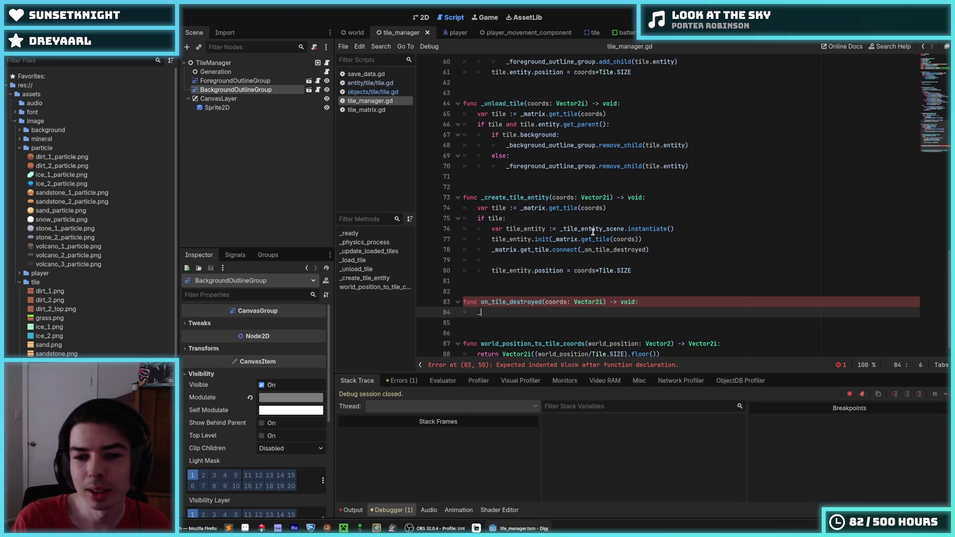
text(_matrix.get_tile(coords))
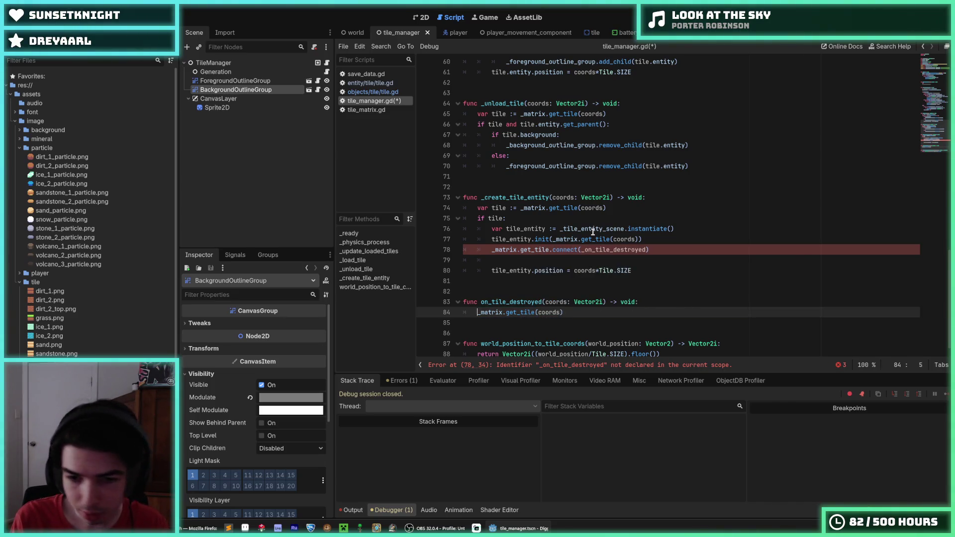
key(ctrl+s)
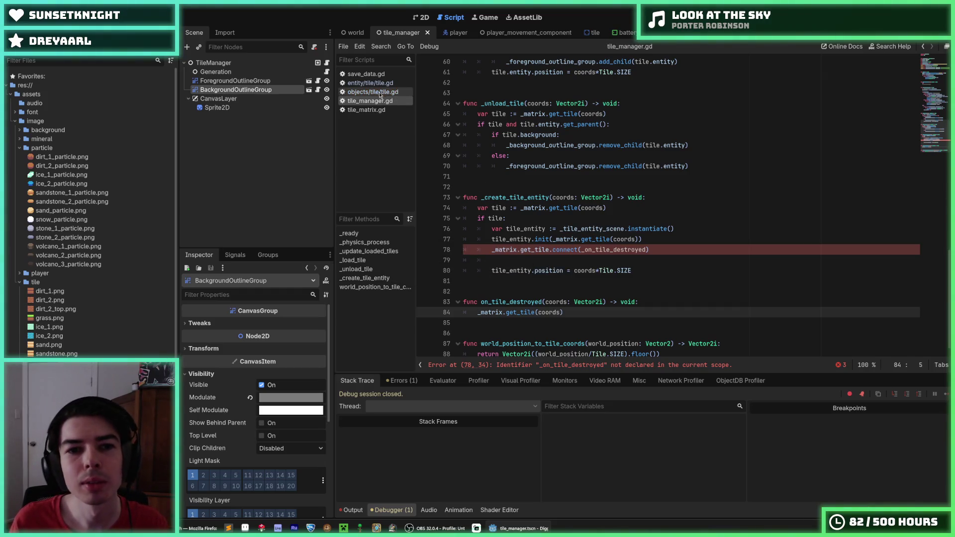
click(381, 92)
click(368, 110)
- Change remove_tile's line 19 to tile.is_destroyed = true and save tile_matrix.gd
click(595, 210)
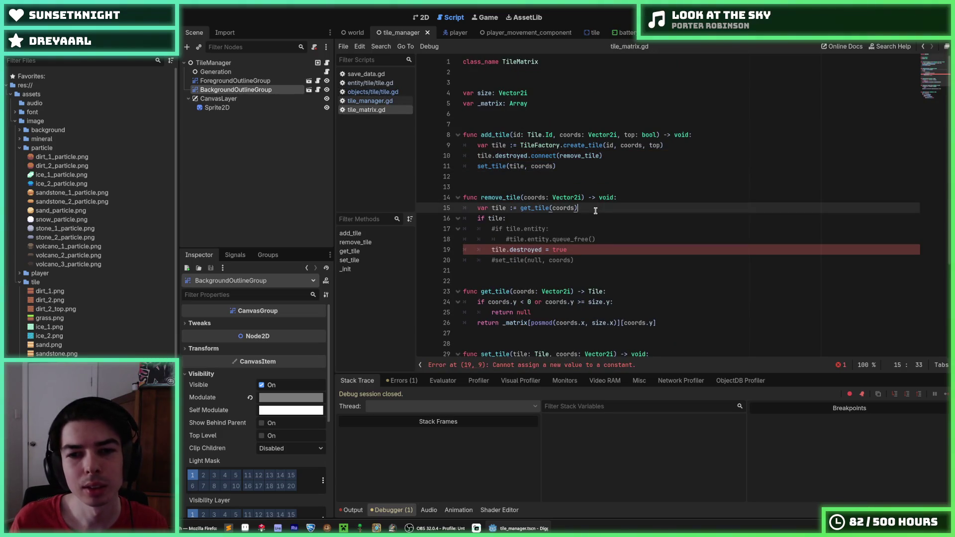
click(595, 243)
click(510, 247)
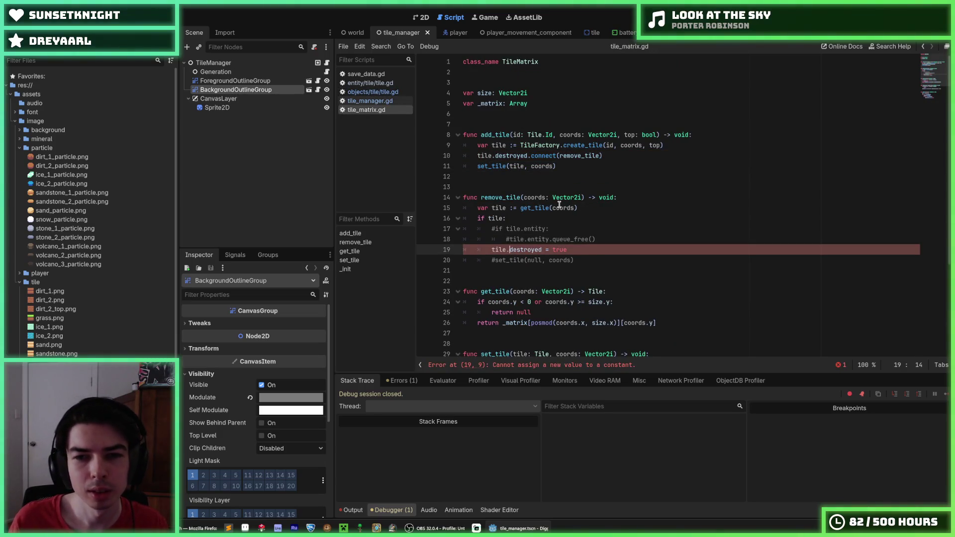
text(is_)
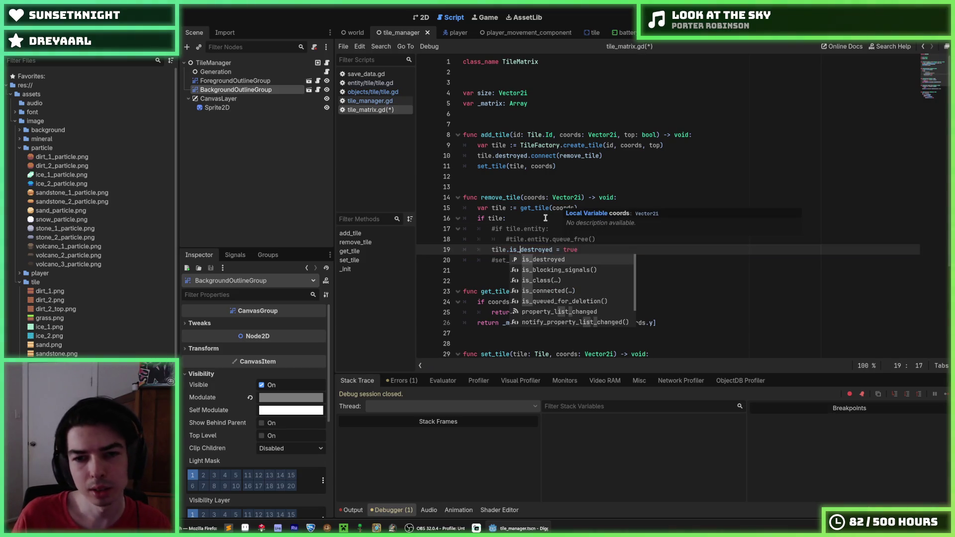
key(Escape)
key(ctrl+s)
double_click(546, 250)
click(546, 250)
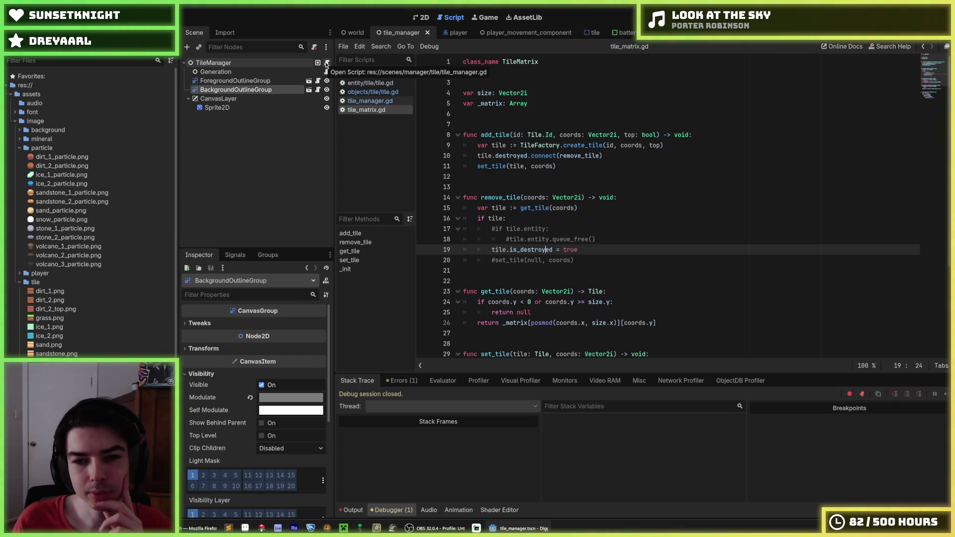
click(326, 65)
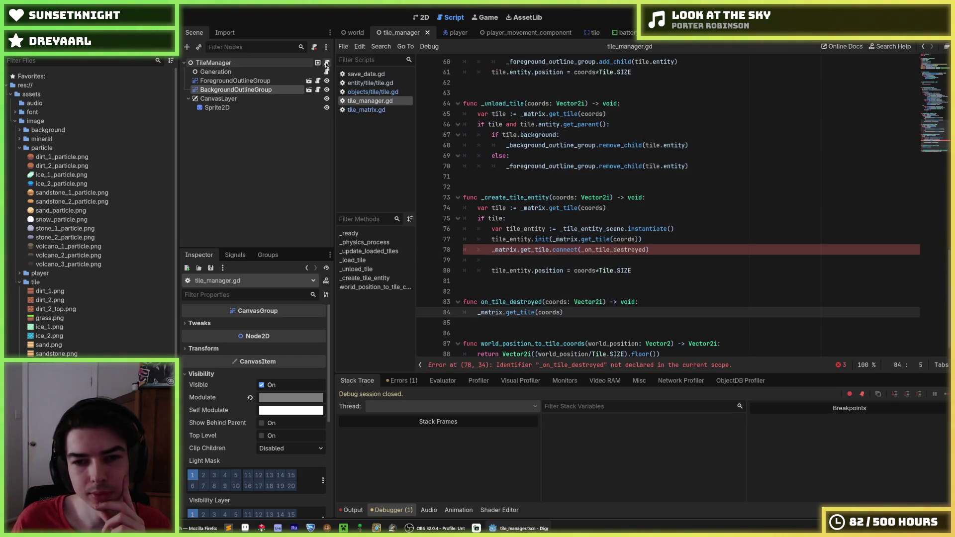
- Rename the handler function on line 83 to _on_tile_destroyed
click(659, 249)
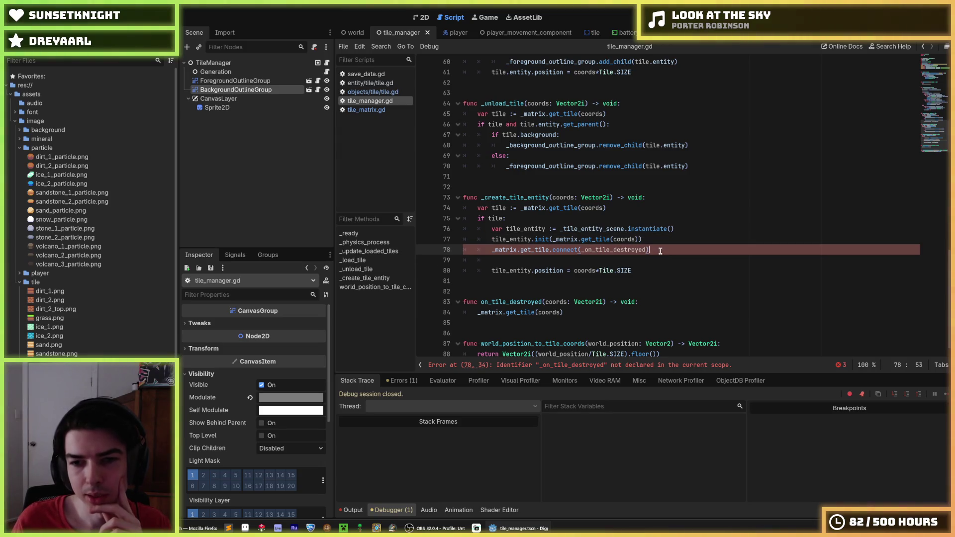
click(649, 244)
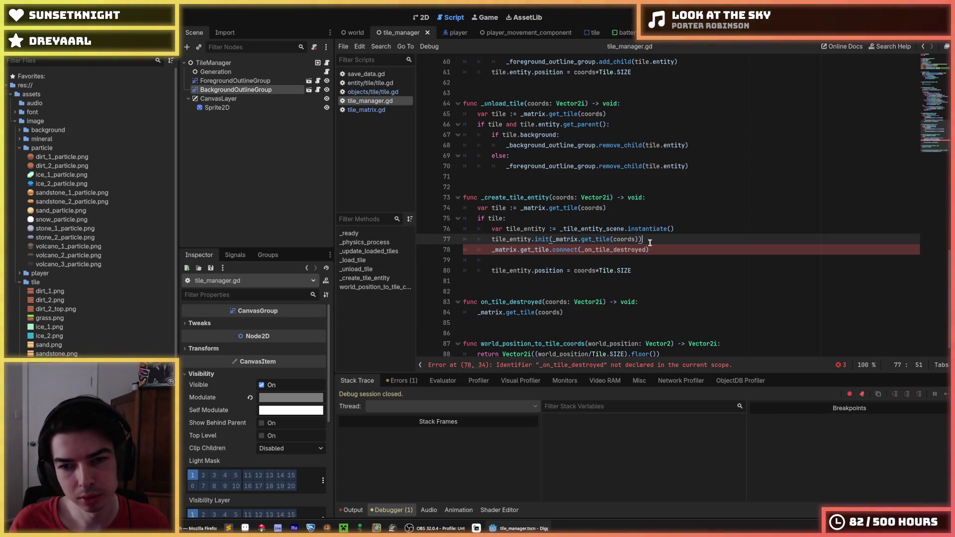
click(653, 246)
double_click(613, 249)
scroll(613, 253, down, 1)
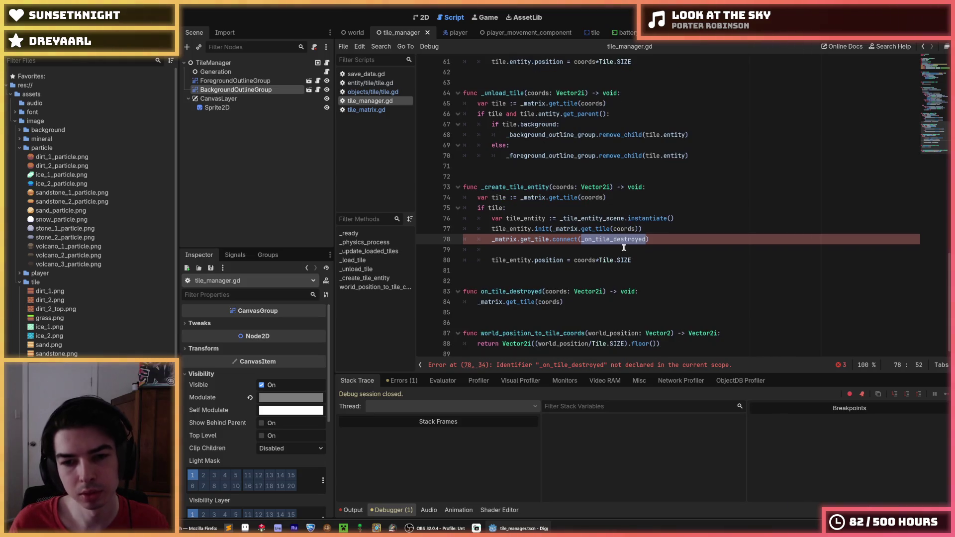
double_click(494, 292)
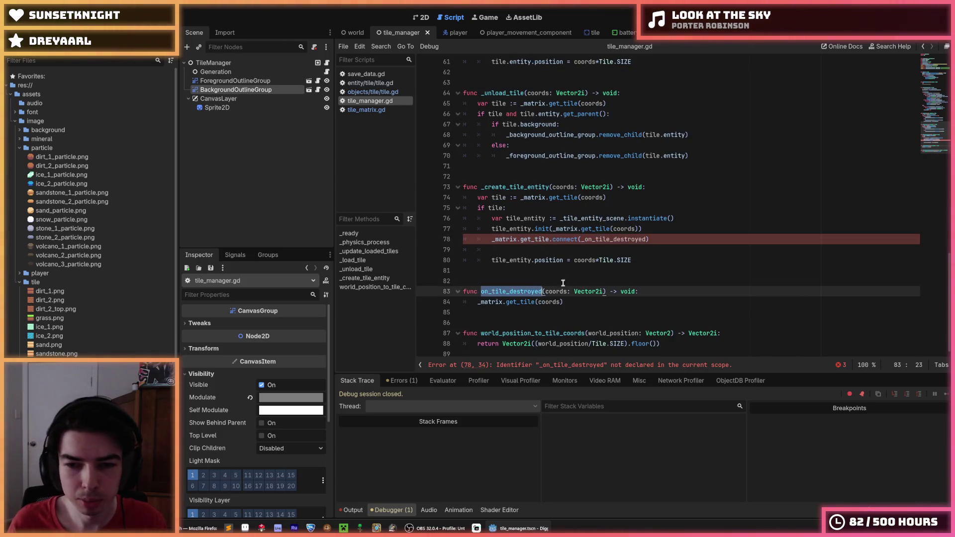
key(Left)
text(_)
- Append .entity.reparent(_background_outline_group) to the handler's body line
key(Down)
key(End)
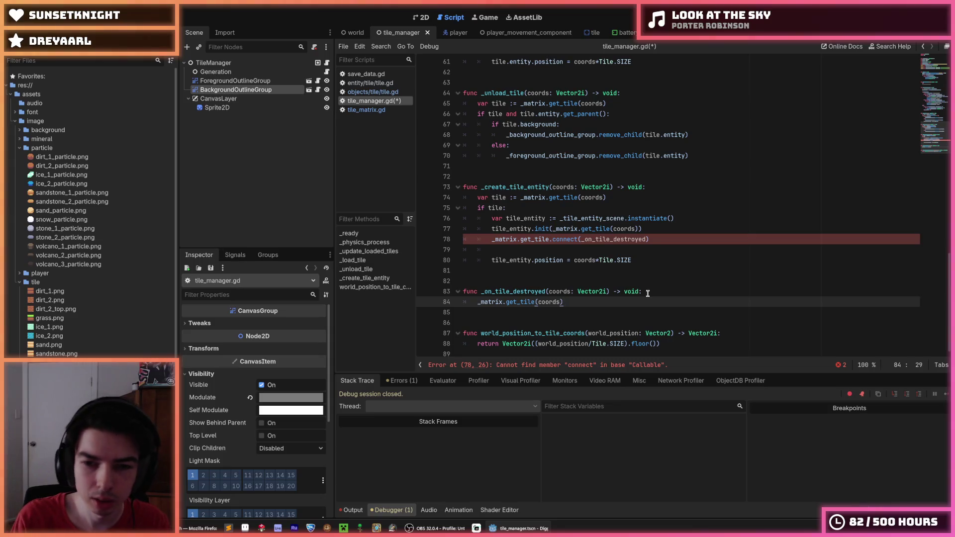
text(.)
key(BackSpace)
text(.entity.reparent()
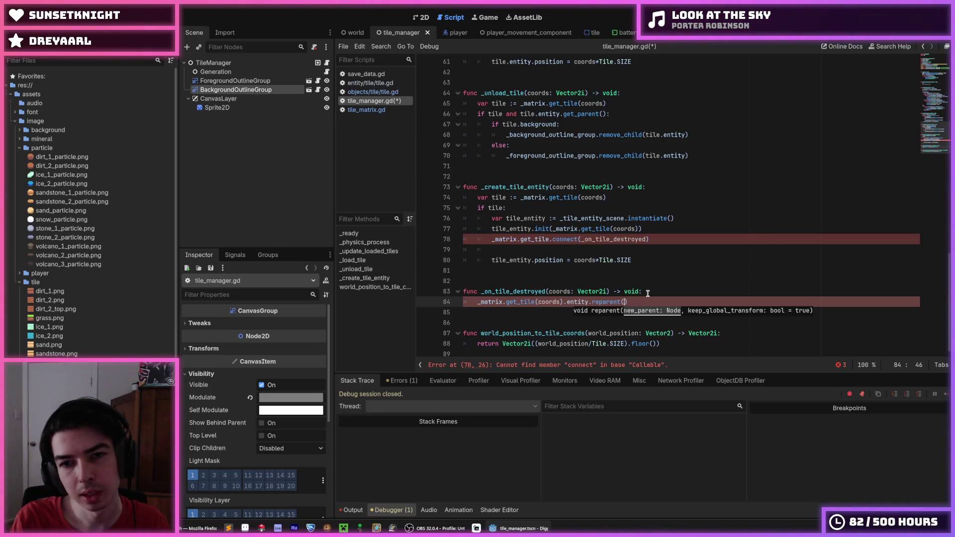
text(_fore)
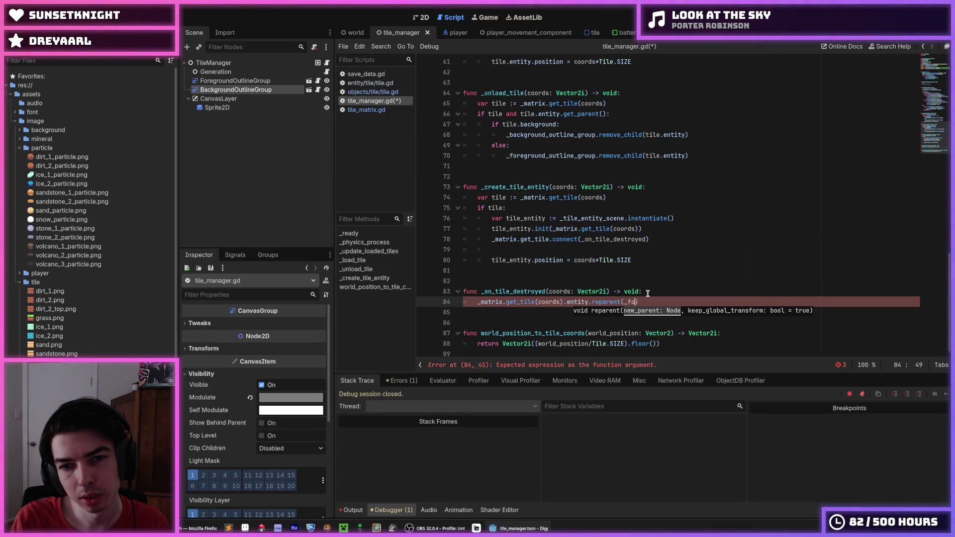
key(BackSpace)
key(BackSpace)
key(BackSpace)
text(back)
key(Return)
- Finish the reparent line and save tile_manager.gd
key(End)
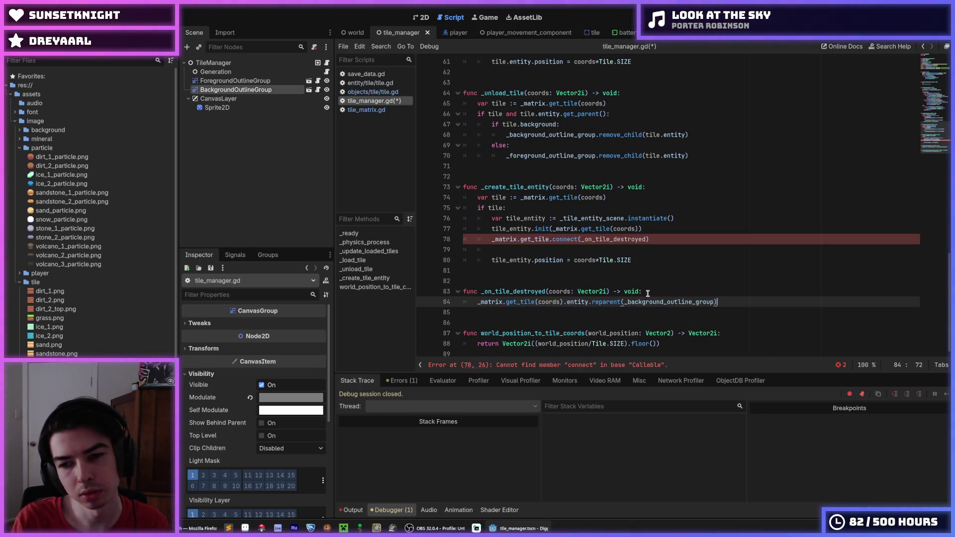
click(648, 293)
key(Down)
key(End)
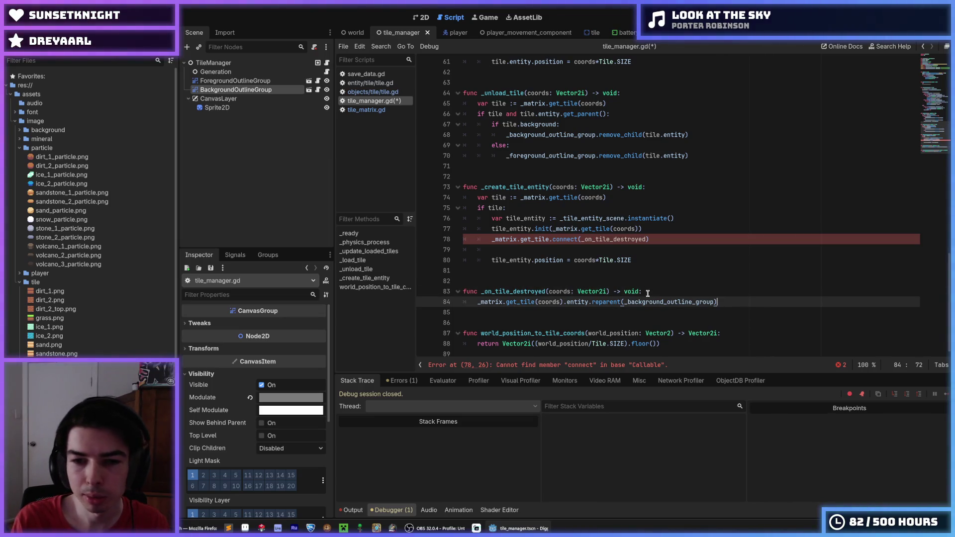
key(ctrl+s)
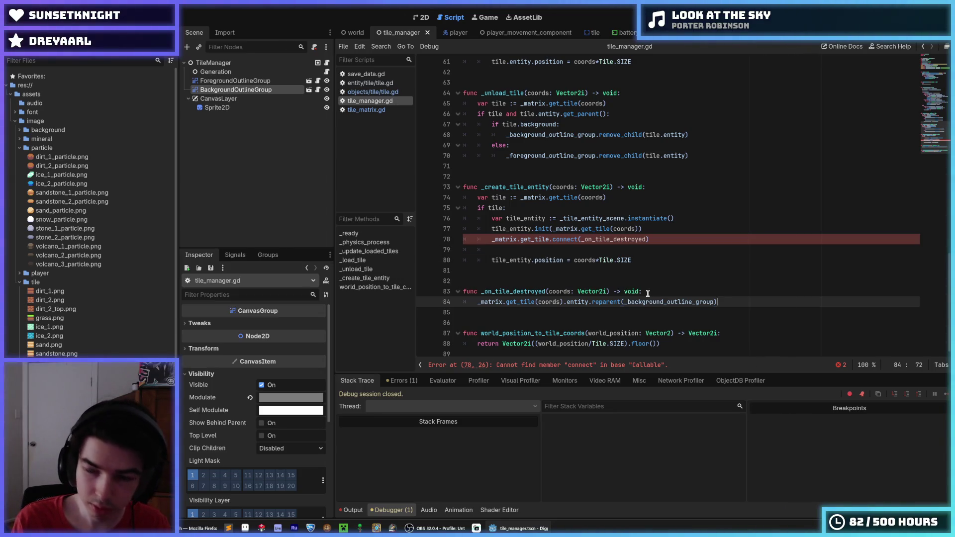
click(571, 239)
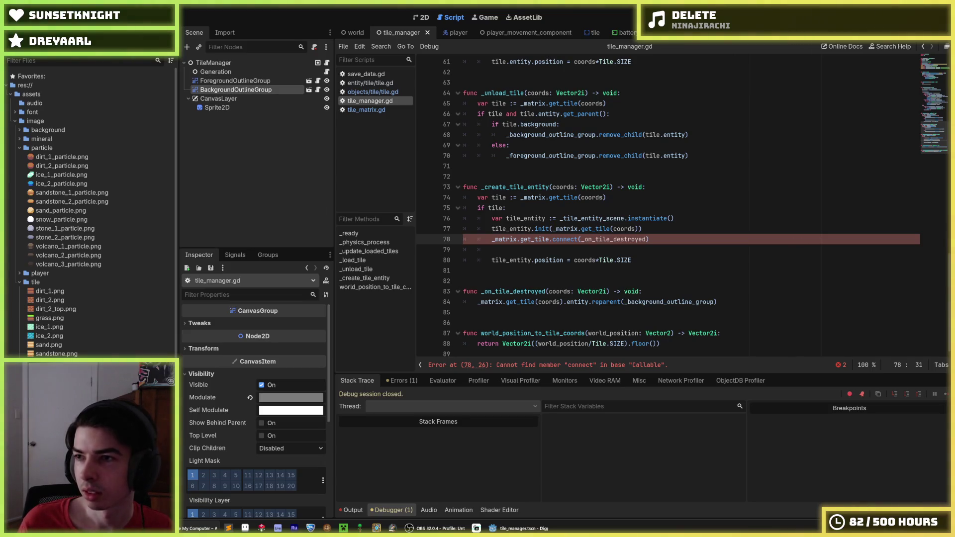
click(647, 239)
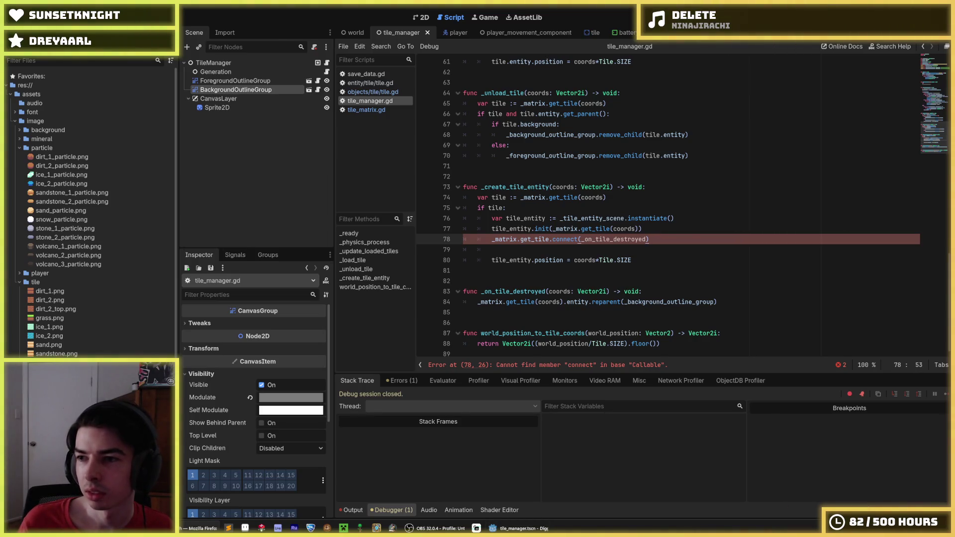
- Check the _on_tile_destroyed reference on line 78, then delete empty line 79
double_click(641, 239)
click(854, 243)
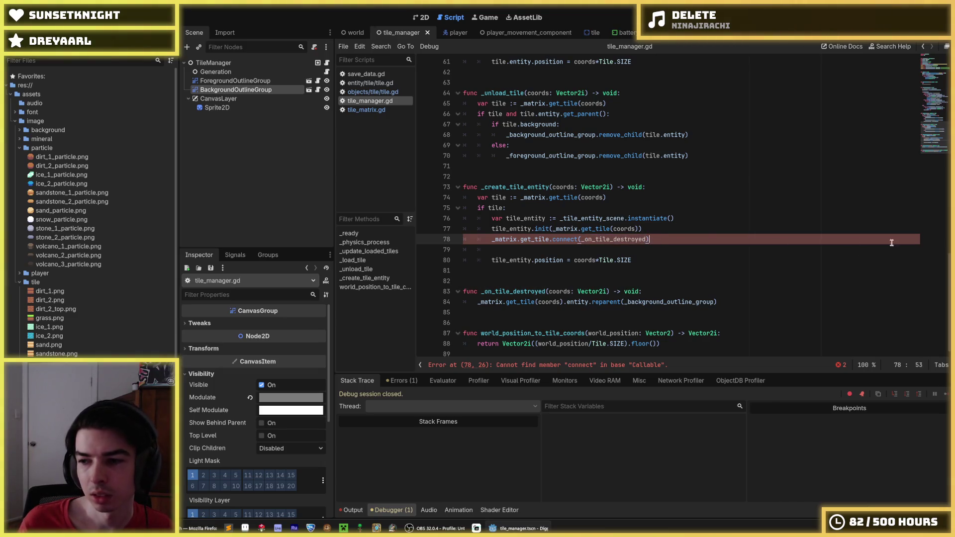
double_click(628, 238)
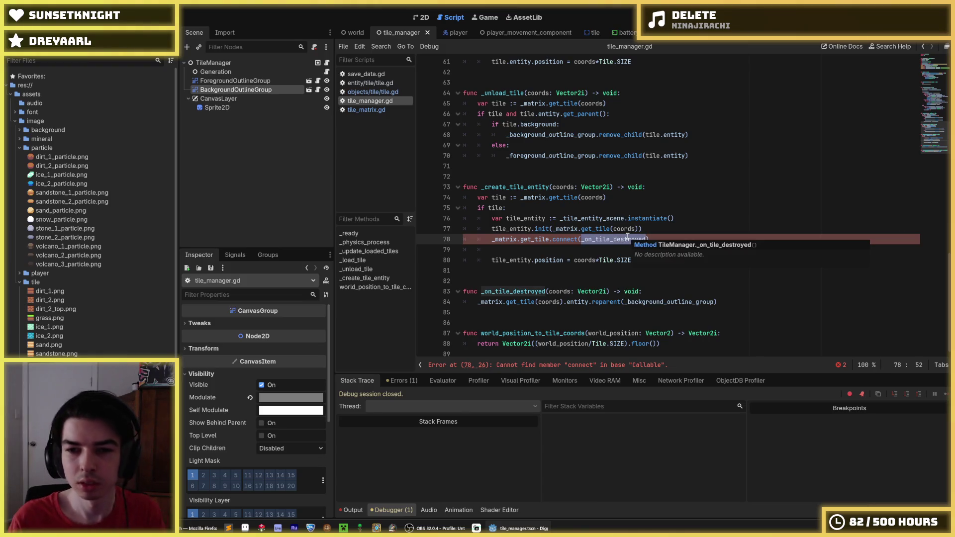
key(Escape)
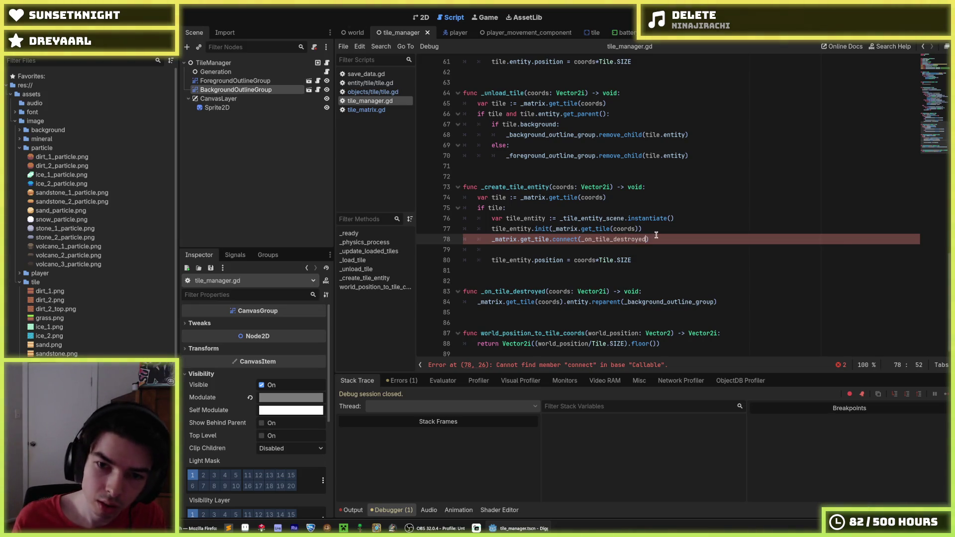
double_click(635, 239)
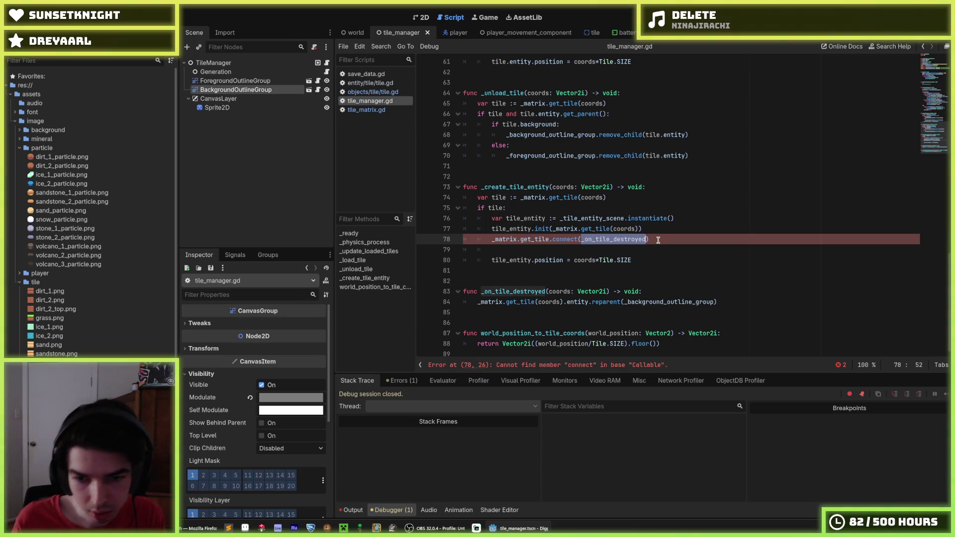
click(656, 237)
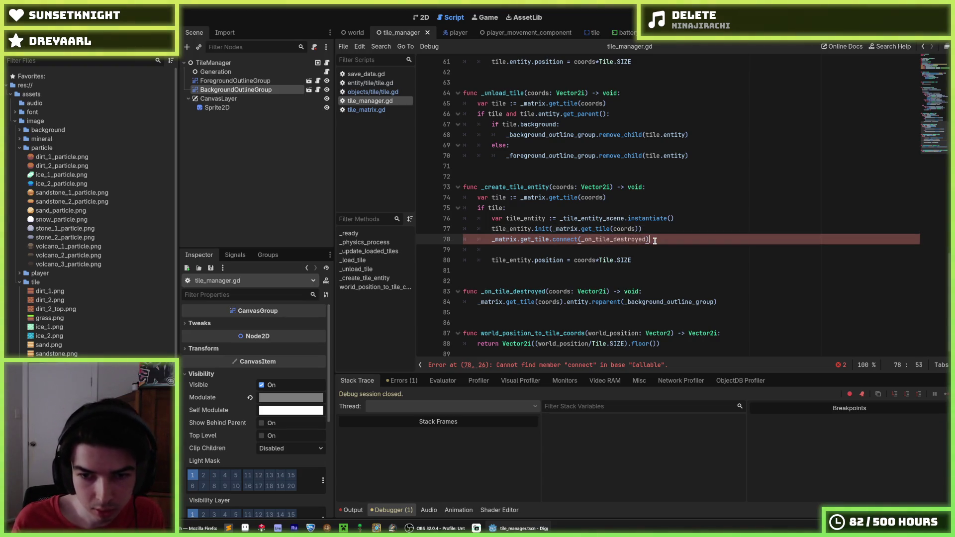
click(658, 247)
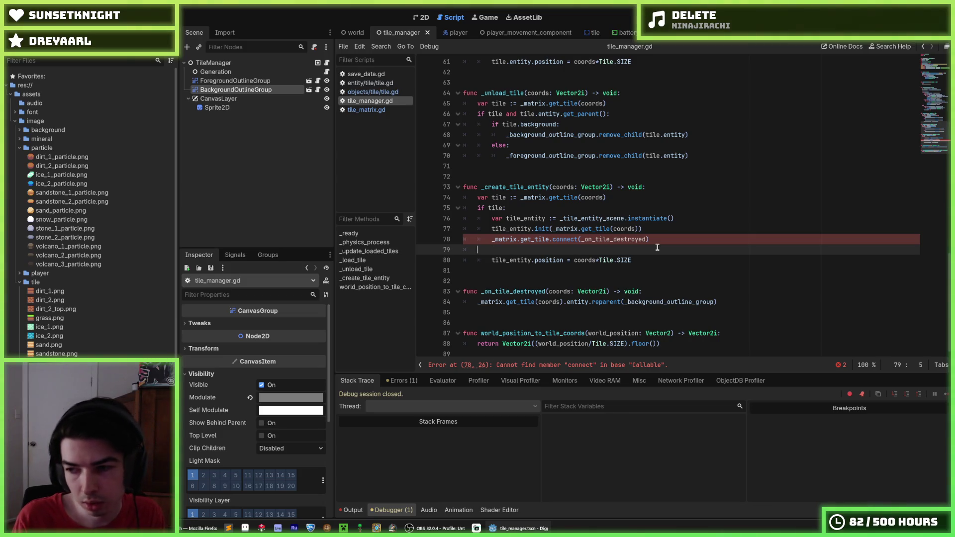
key(BackSpace)
key(BackSpace)
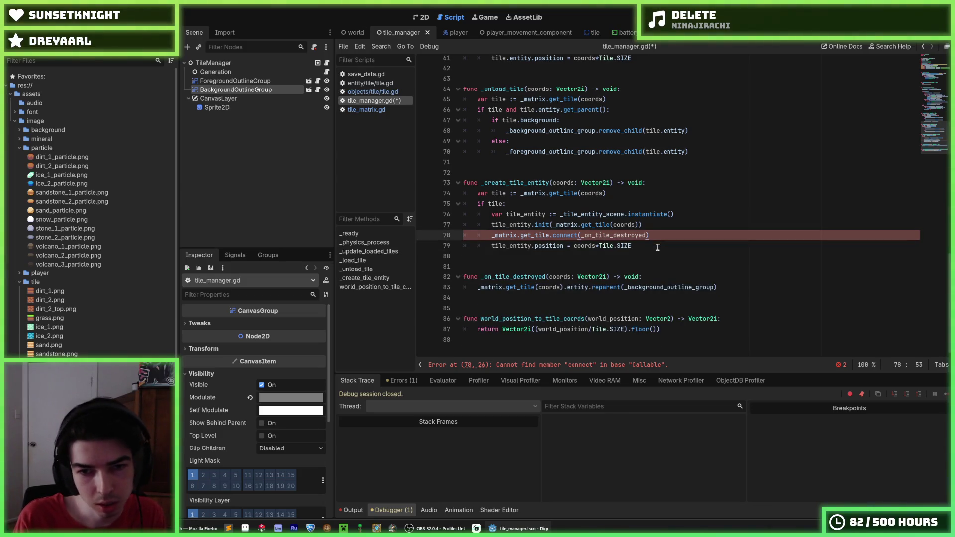
- Move the connect line above 'if tile:', outdent it, and trim it to tile.connect(_on_tile_destroyed)
key(alt+Up)
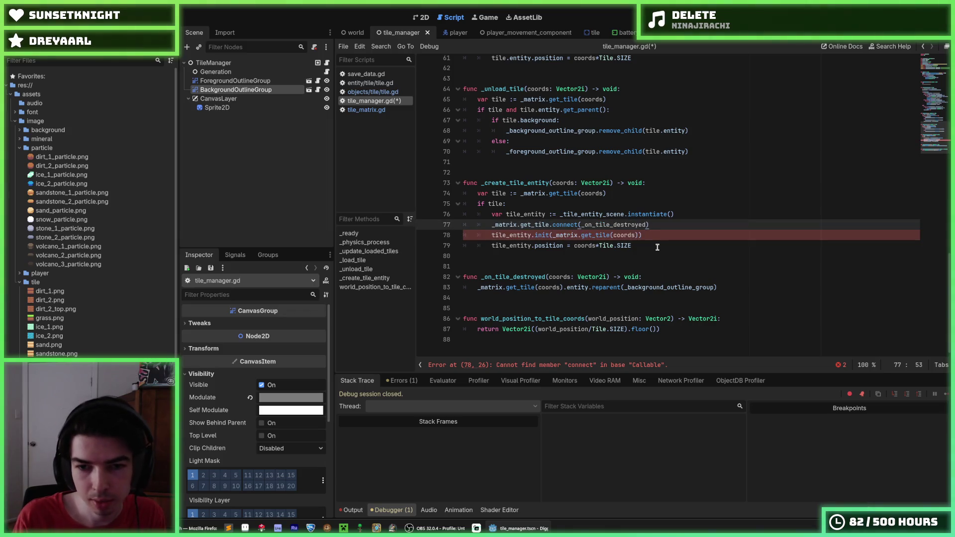
key(alt+Up)
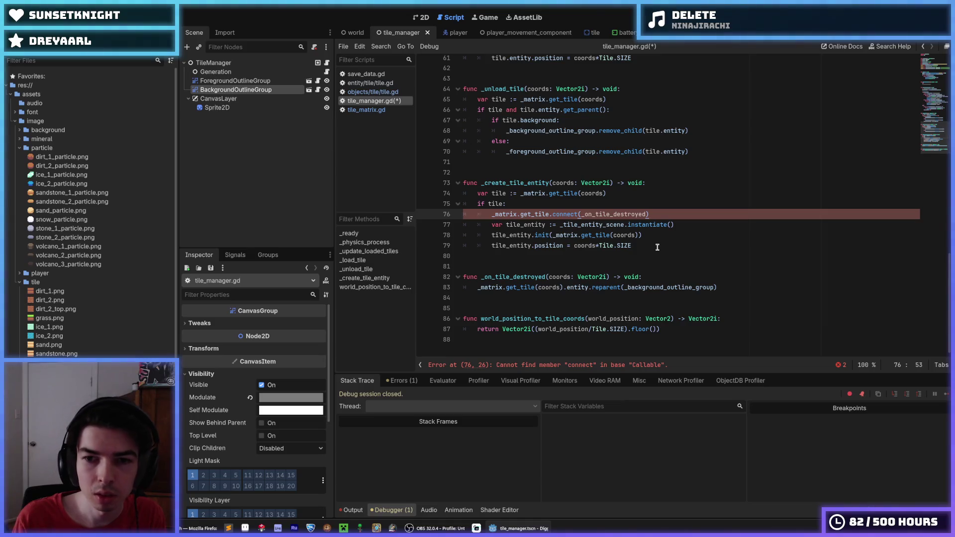
key(alt+Up)
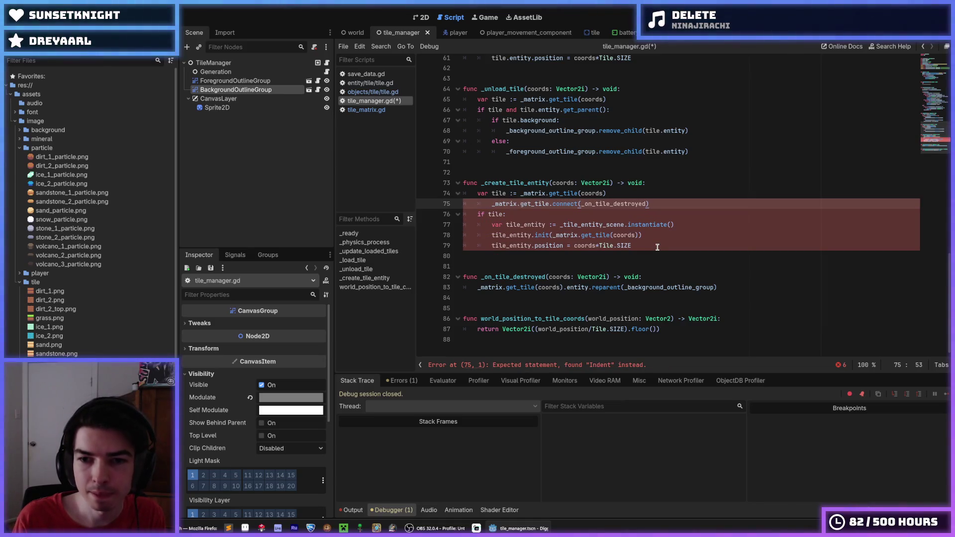
key(Home)
key(BackSpace)
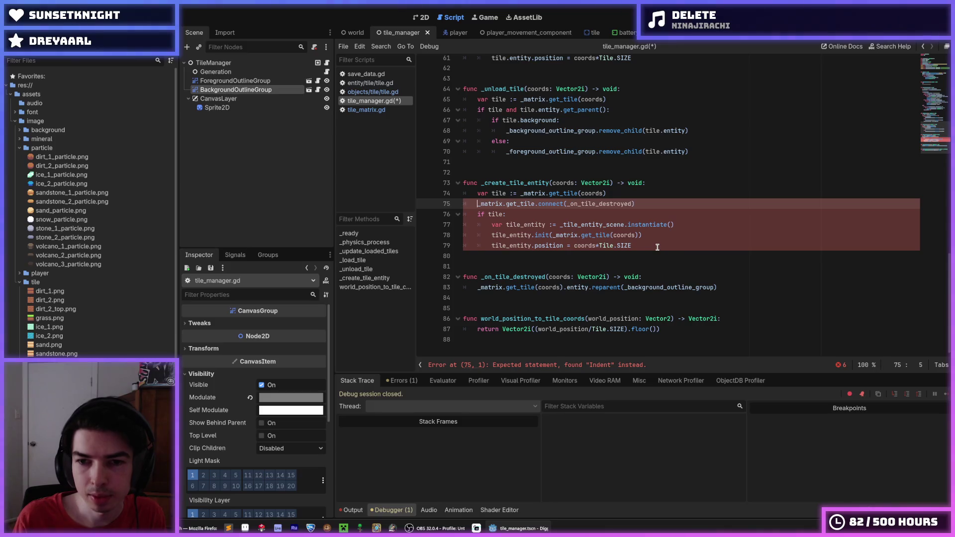
text(var)
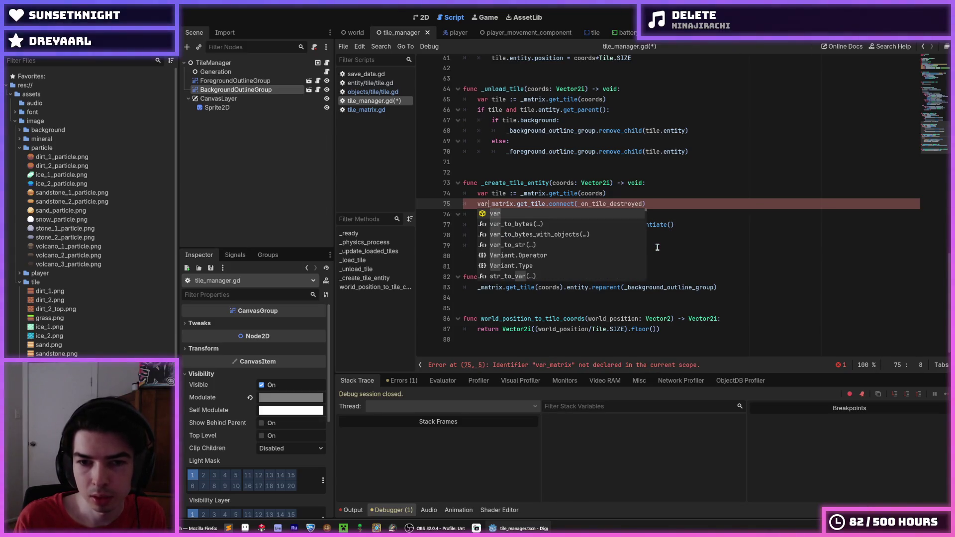
key(BackSpace)
key(BackSpace)
key(BackSpace)
key(Delete)
key(Delete)
key(Delete)
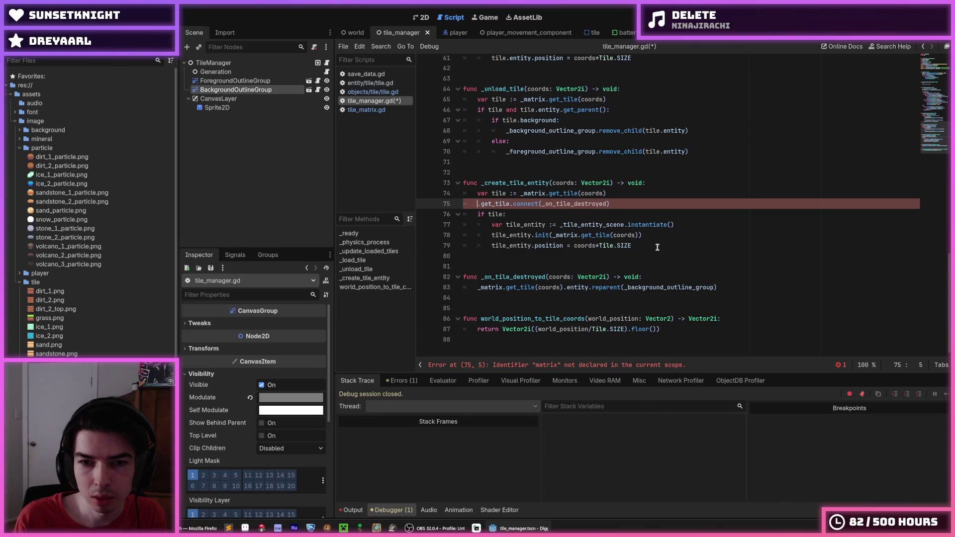
key(Delete)
key(Delete)
key(Delete)
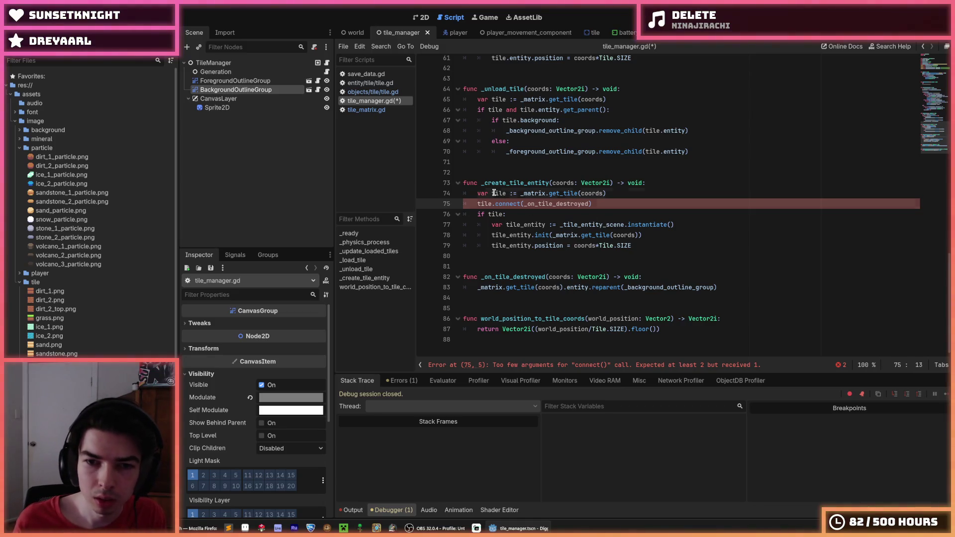
- Pass tile as the init argument on line 78 and save tile_manager.gd
key(Up)
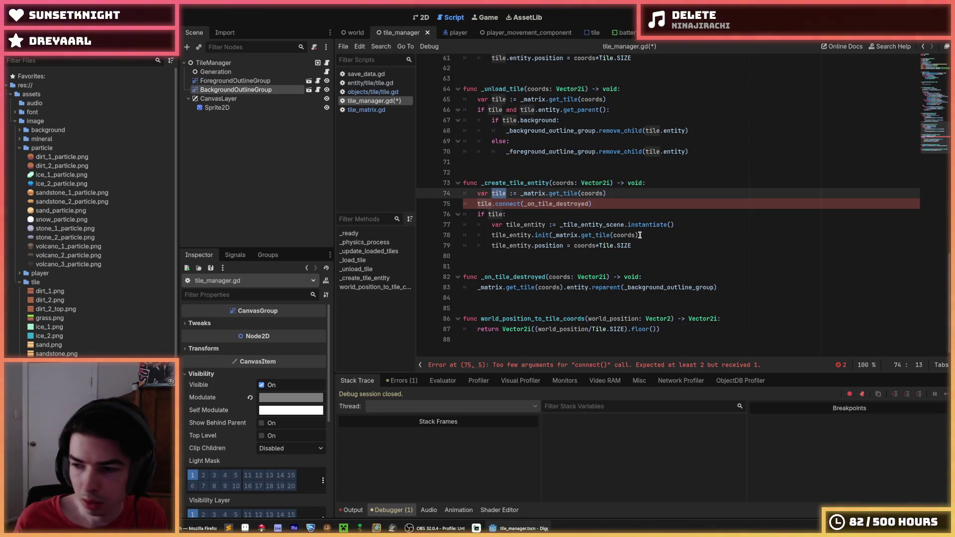
click(639, 235)
key(ctrl+shift+Left)
key(ctrl+shift+Left)
key(ctrl+shift+Left)
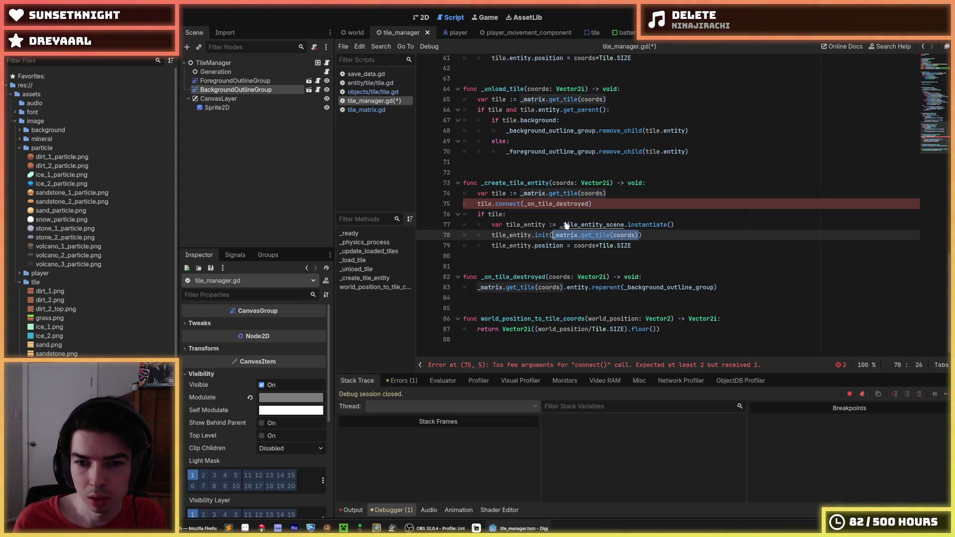
text(tile)
key(ctrl+s)
- Inspect the erroring connect line 75 against the var tile declaration
click(604, 202)
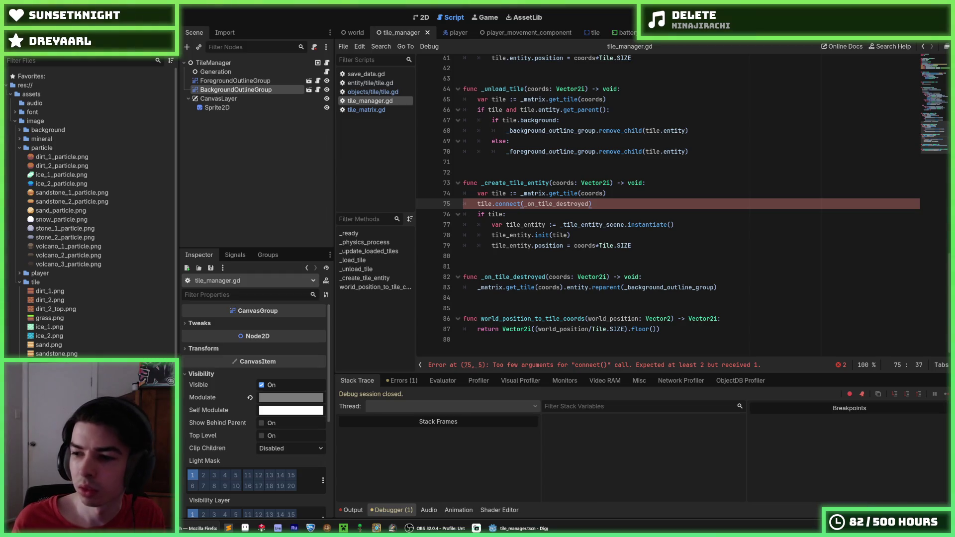
click(631, 195)
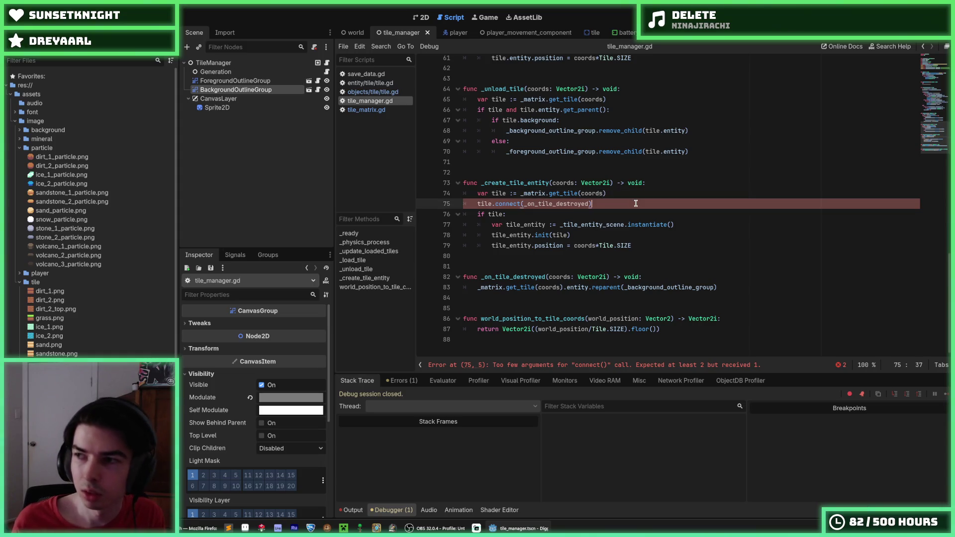
click(625, 203)
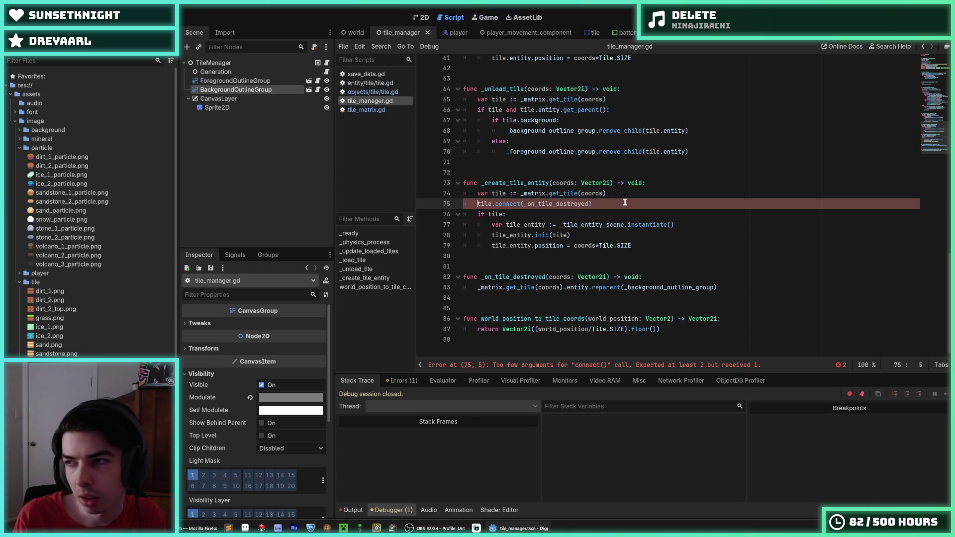
key(Down)
key(Down)
key(Down)
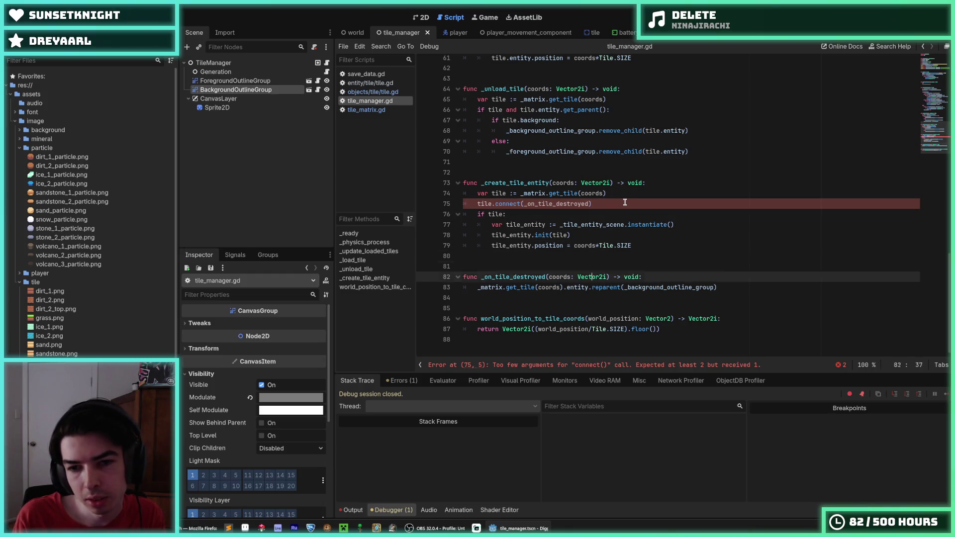
key(Down)
key(Down)
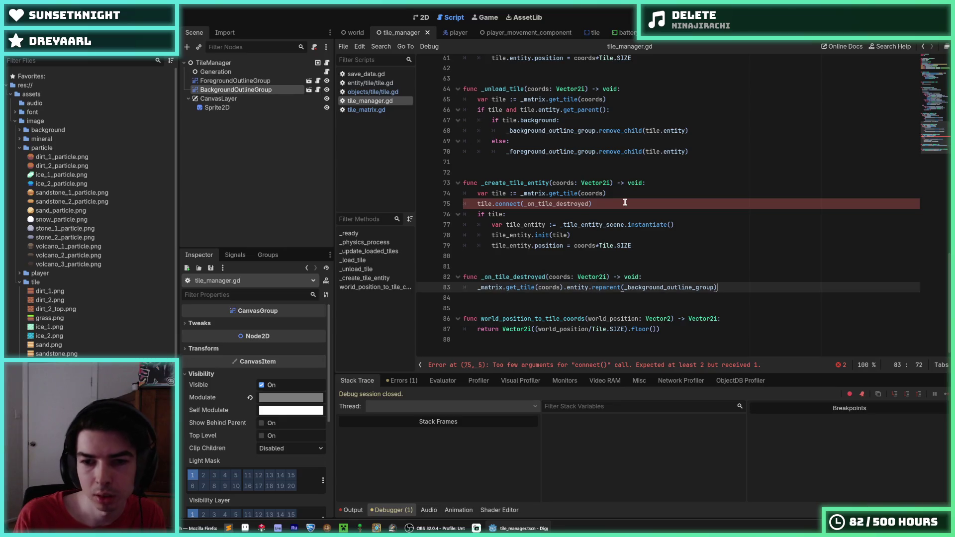
click(625, 204)
key(Home)
mouse_move(609, 203)
mouse_down()
mouse_move(466, 203)
mouse_move(478, 203)
mouse_up()
scroll(497, 209, up, 3)
scroll(523, 214, down, 2)
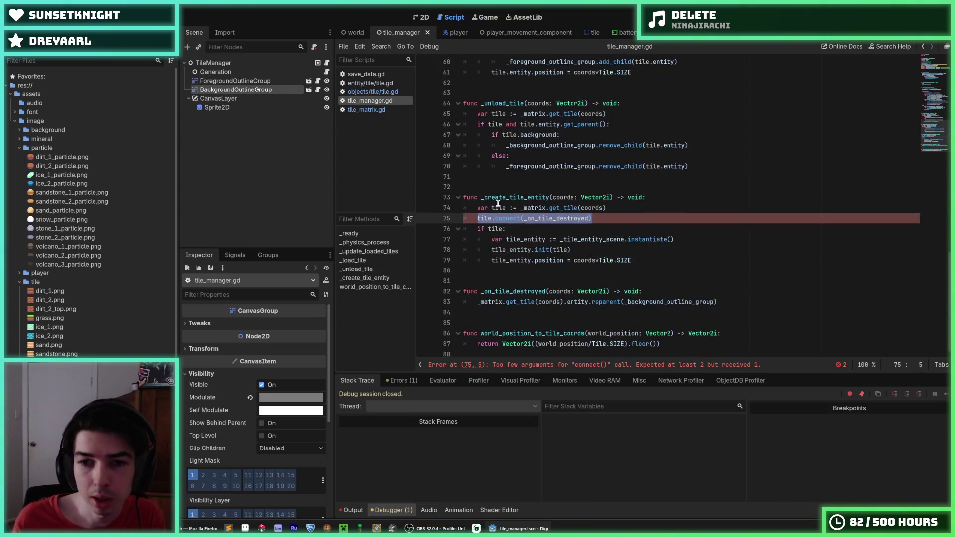
- Make line 75 read tile.destroyed.connect(_on_tile_destroyed) and save tile_manager.gd
double_click(545, 219)
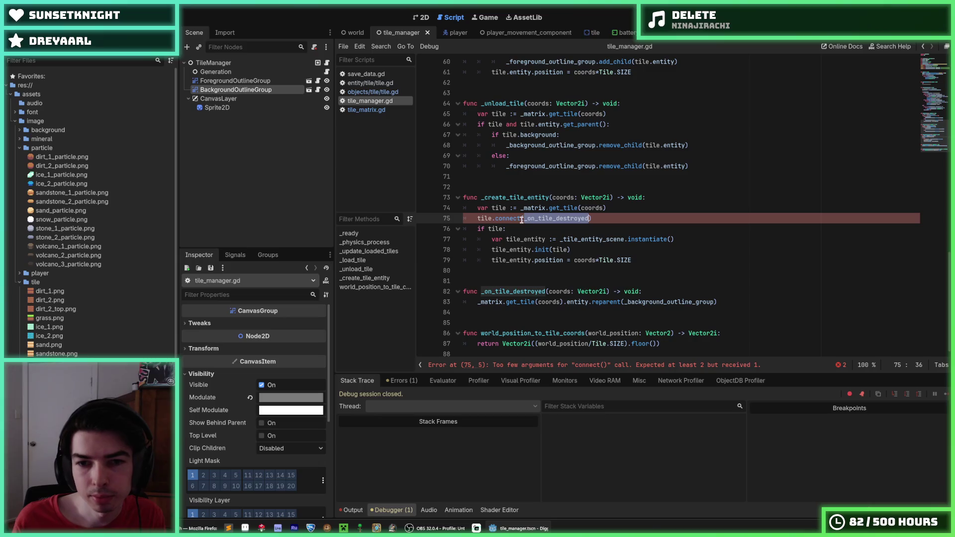
click(495, 220)
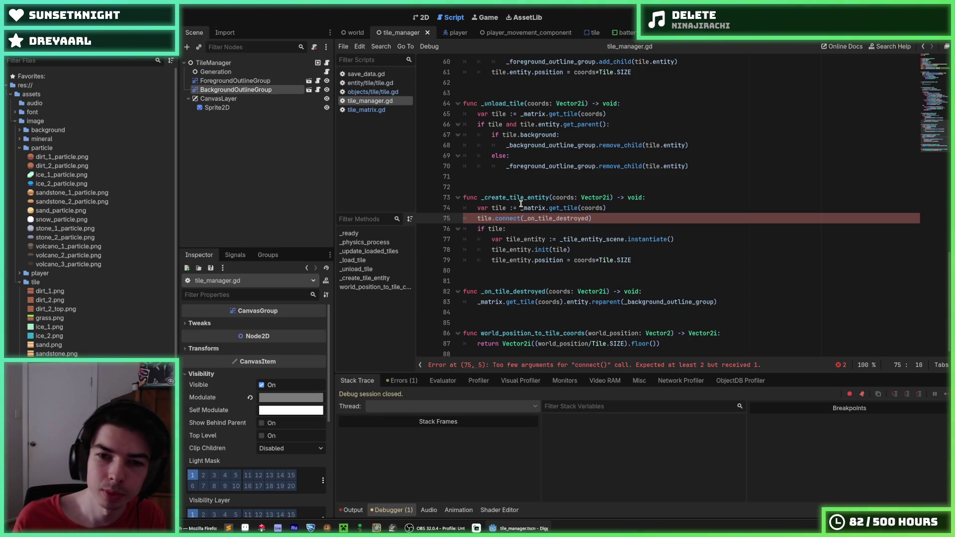
text(destroyed.)
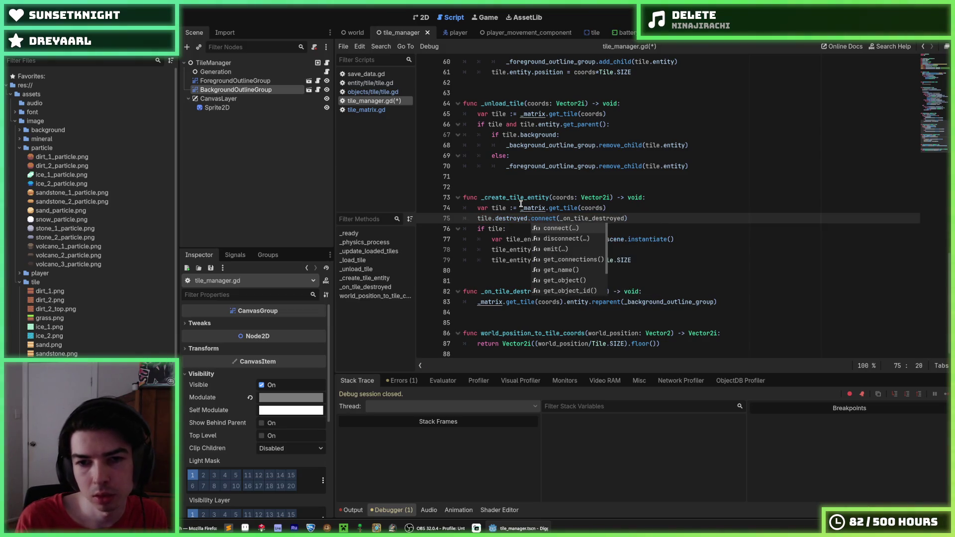
key(ctrl+s)
key(Escape)
- Open objects/tile/tile.gd from the script list
click(645, 207)
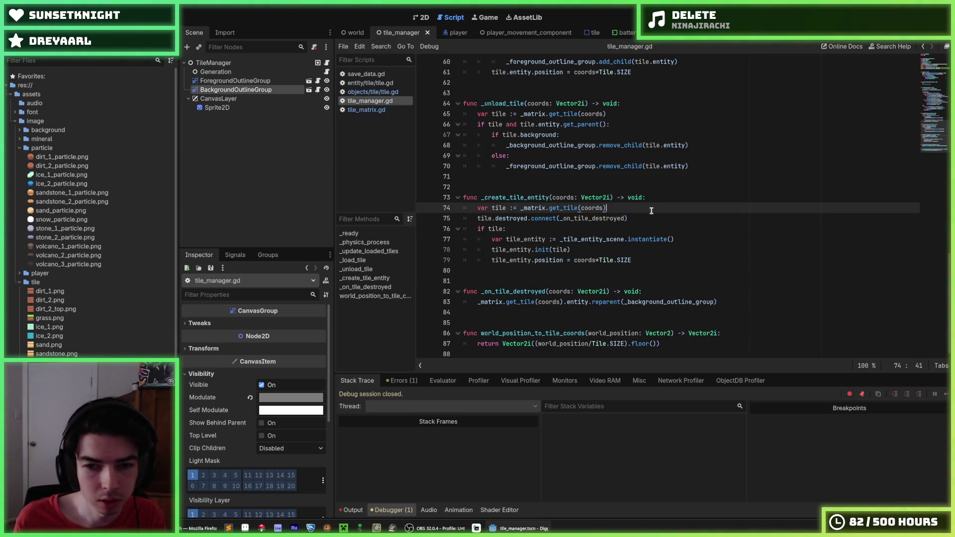
click(651, 219)
click(374, 93)
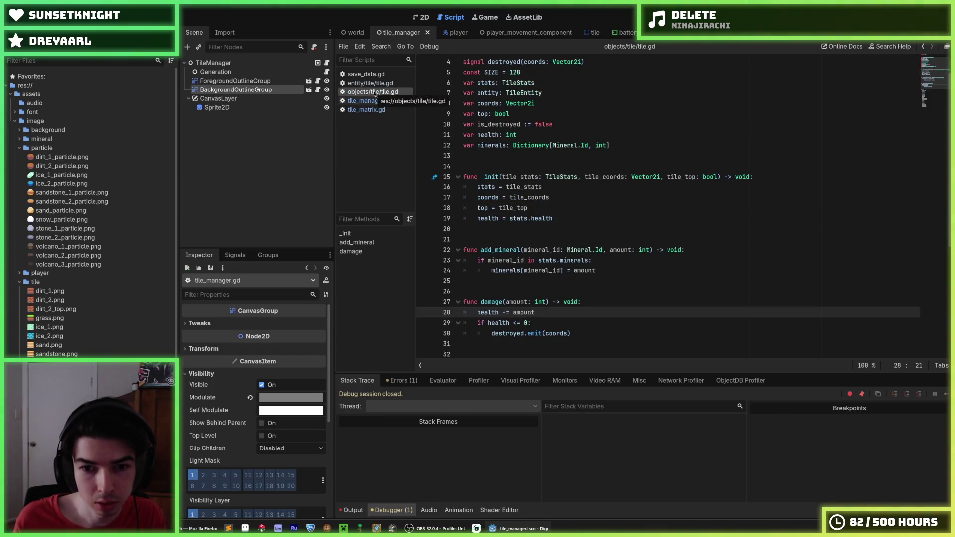
- Open entity/tile/tile.gd and scroll down to the _on_destroyed function
scroll(468, 149, down, 4)
scroll(482, 155, up, 3)
scroll(481, 156, up, 2)
scroll(481, 156, down, 3)
scroll(482, 156, up, 1)
click(361, 84)
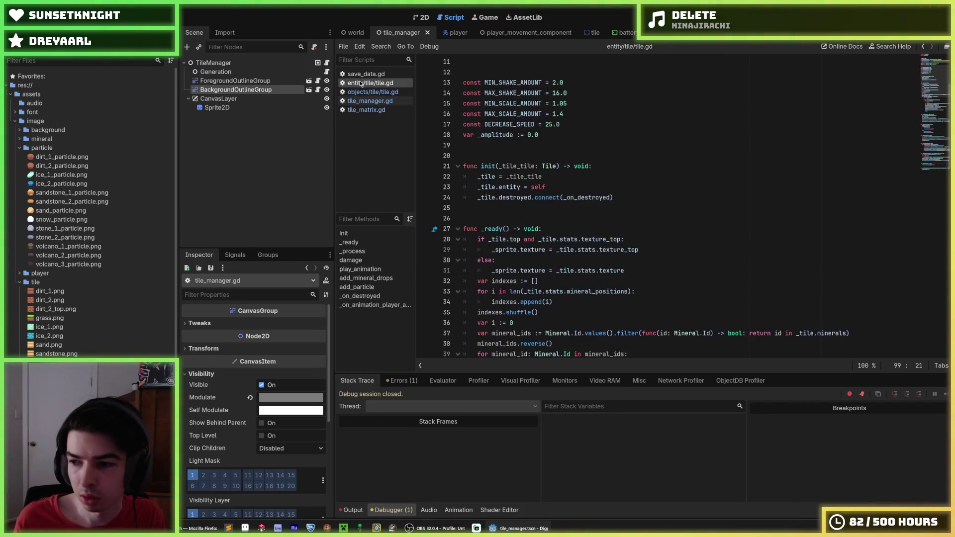
scroll(517, 173, down, 6)
scroll(517, 173, down, 15)
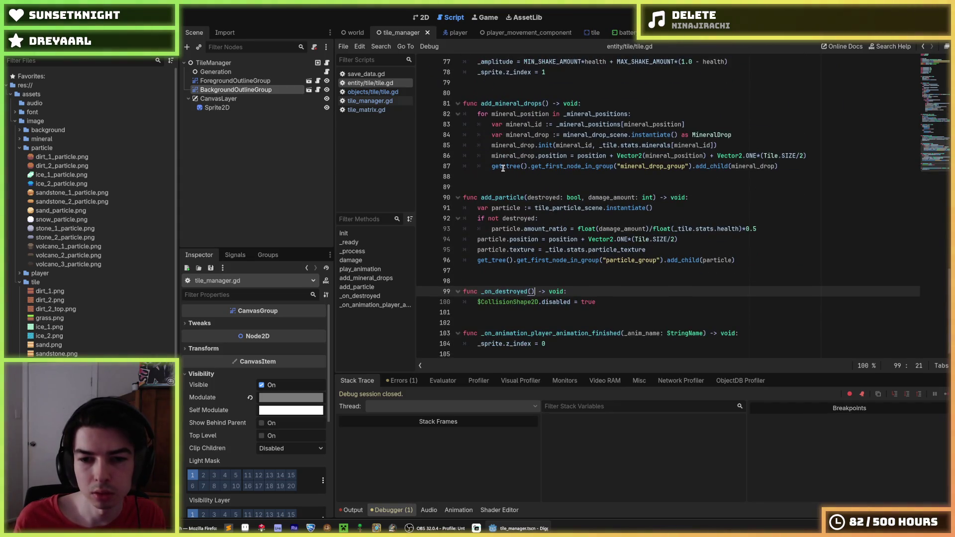
- Examine the collision-disabling line 100 inside _on_destroyed
click(592, 302)
triple_click(592, 302)
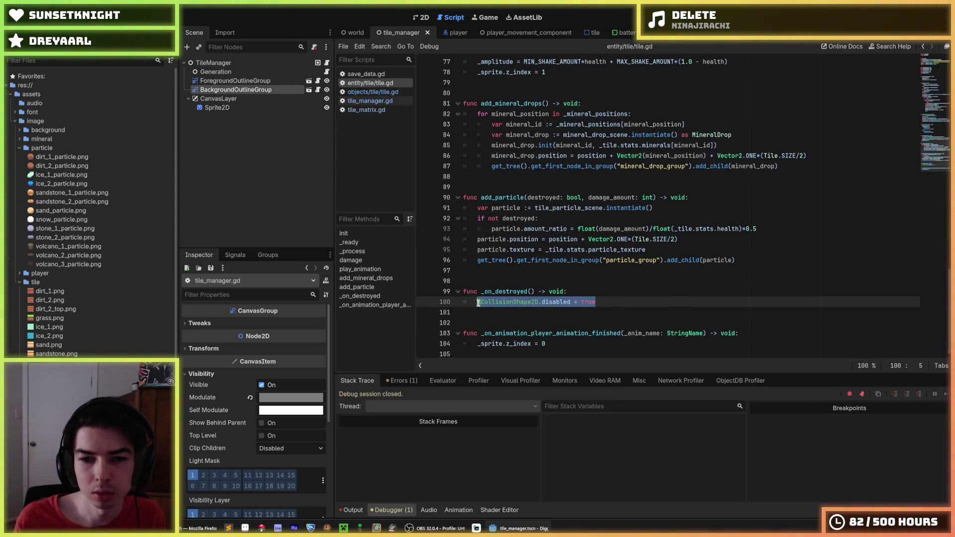
click(588, 291)
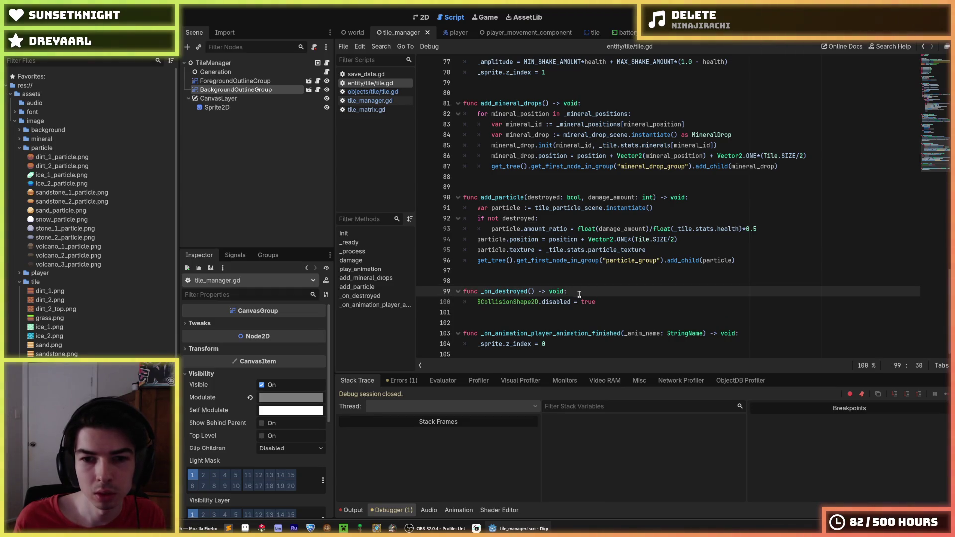
drag(538, 301, 478, 302)
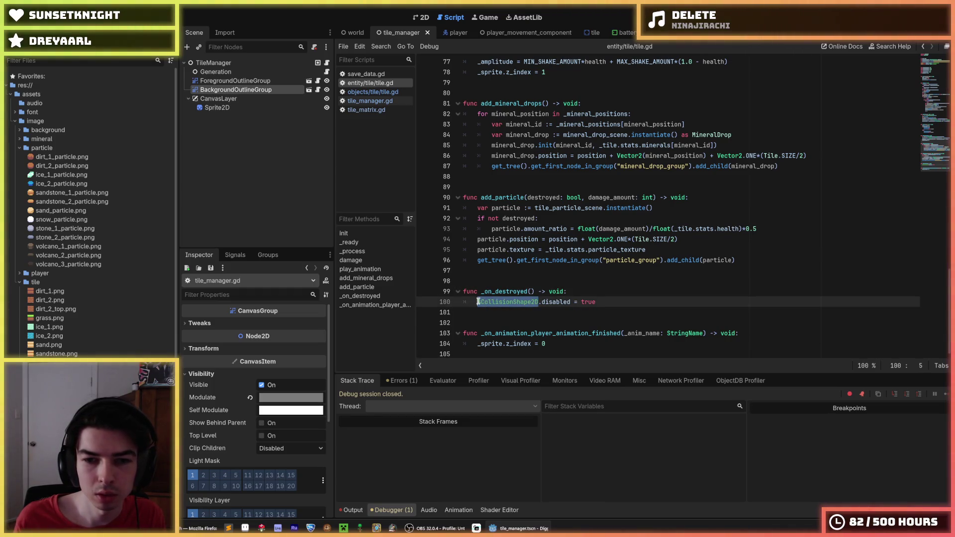
scroll(555, 265, up, 4)
scroll(554, 266, up, 6)
scroll(543, 268, down, 10)
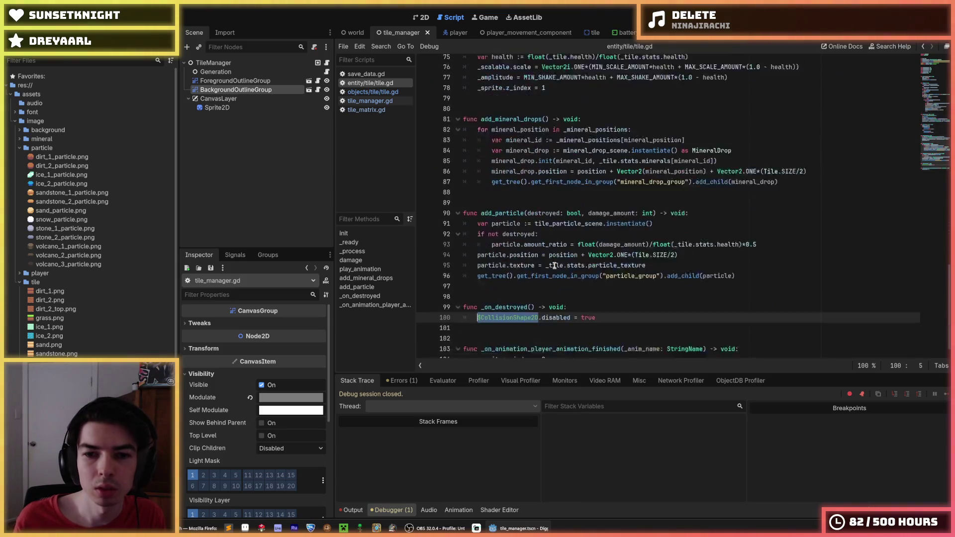
- Check where init() connects the destroyed signal to _on_destroyed
double_click(500, 292)
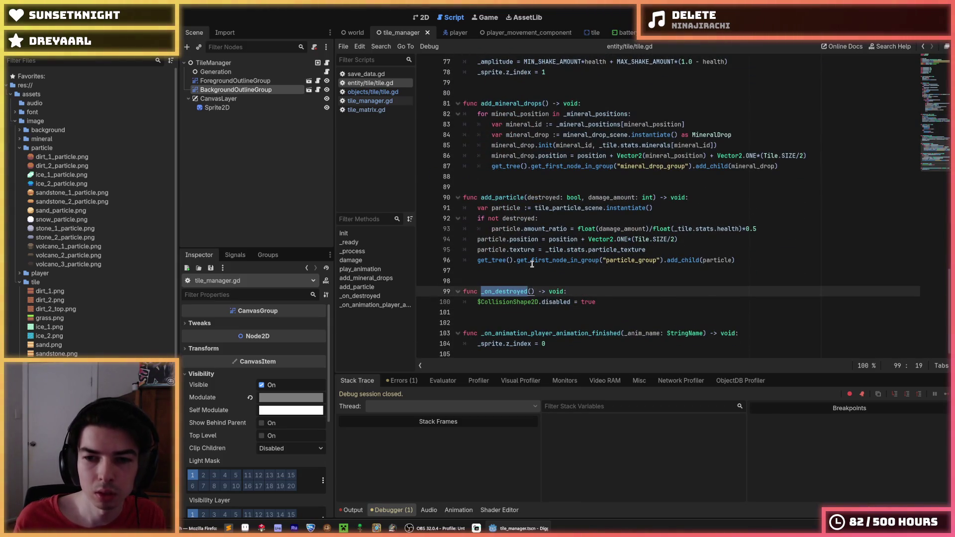
scroll(532, 264, up, 20)
click(589, 195)
click(593, 184)
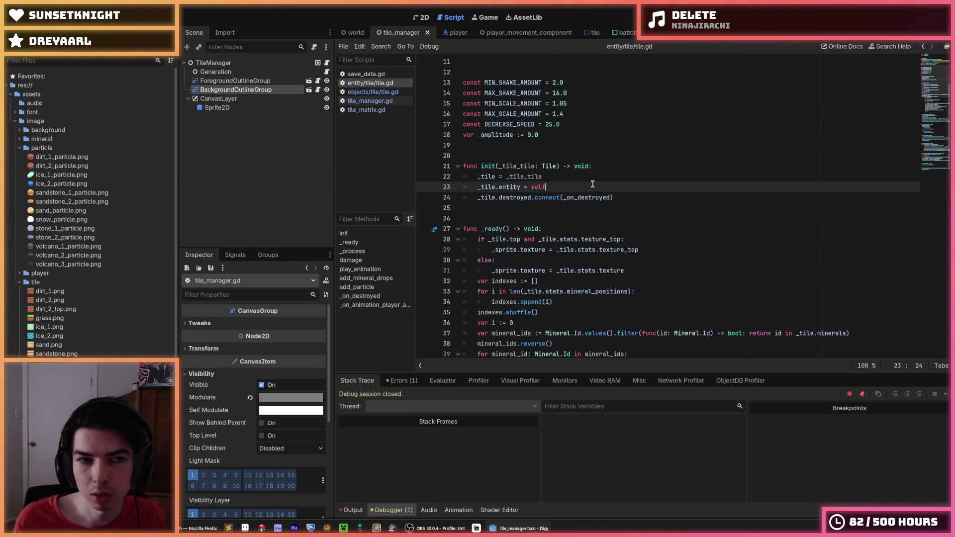
scroll(580, 291, down, 20)
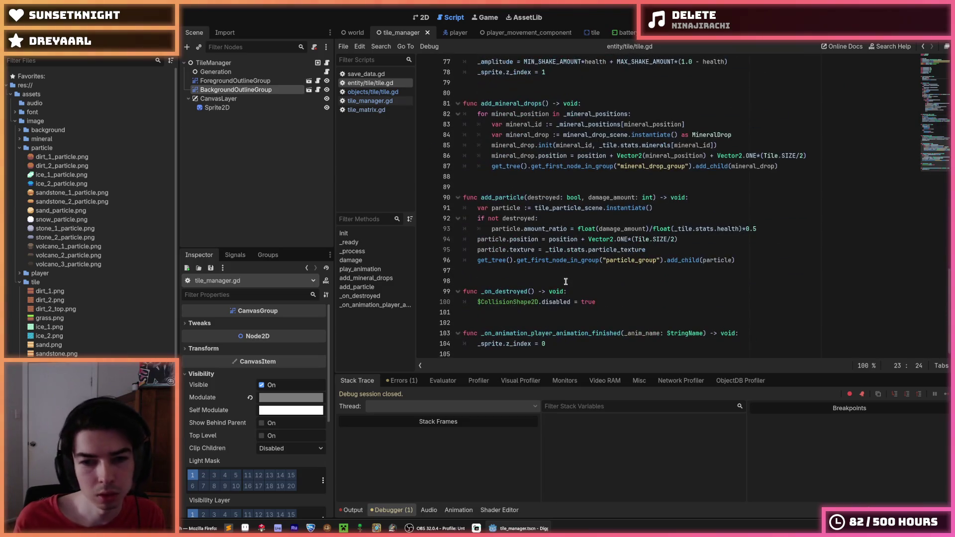
click(580, 292)
click(591, 301)
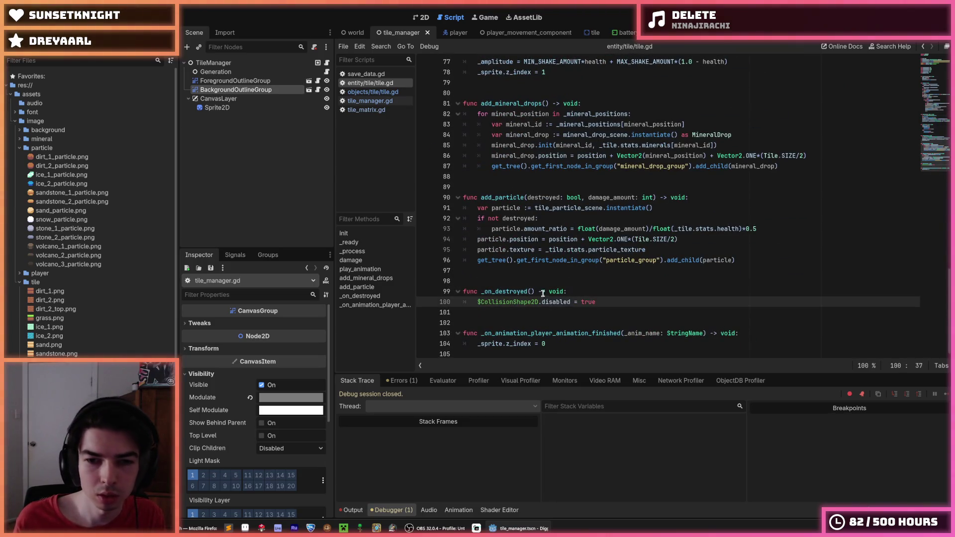
- Rename the _on_destroyed function on line 99 to destroy
drag(529, 291, 481, 292)
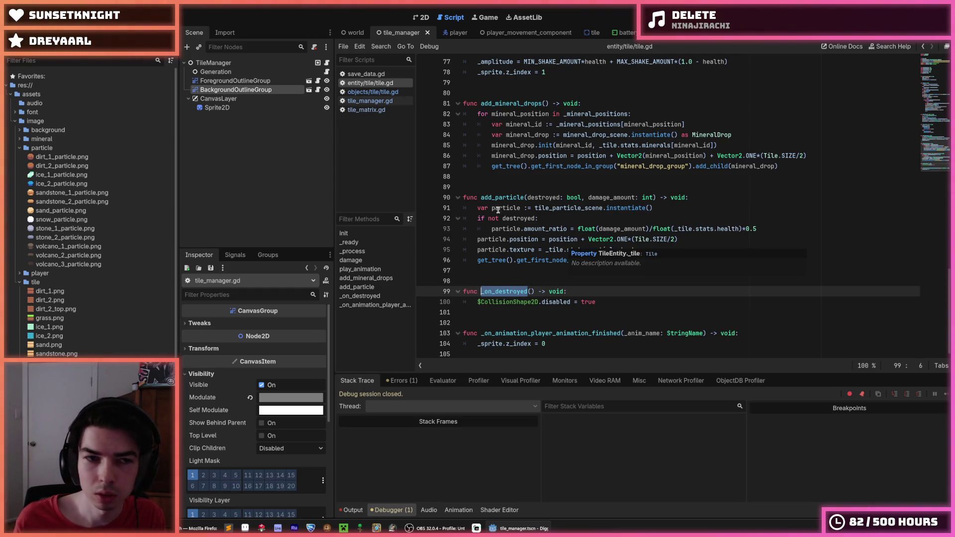
text(destroy)
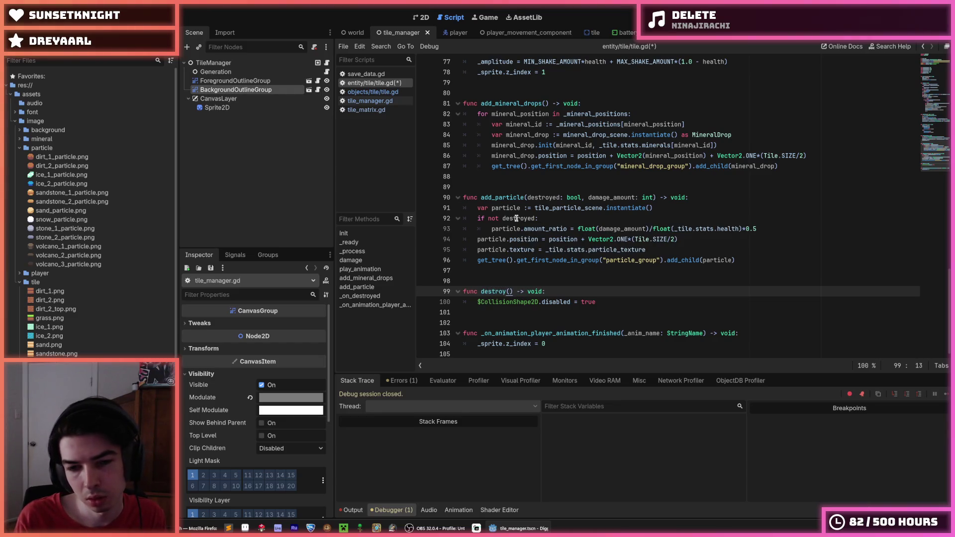
key(Down)
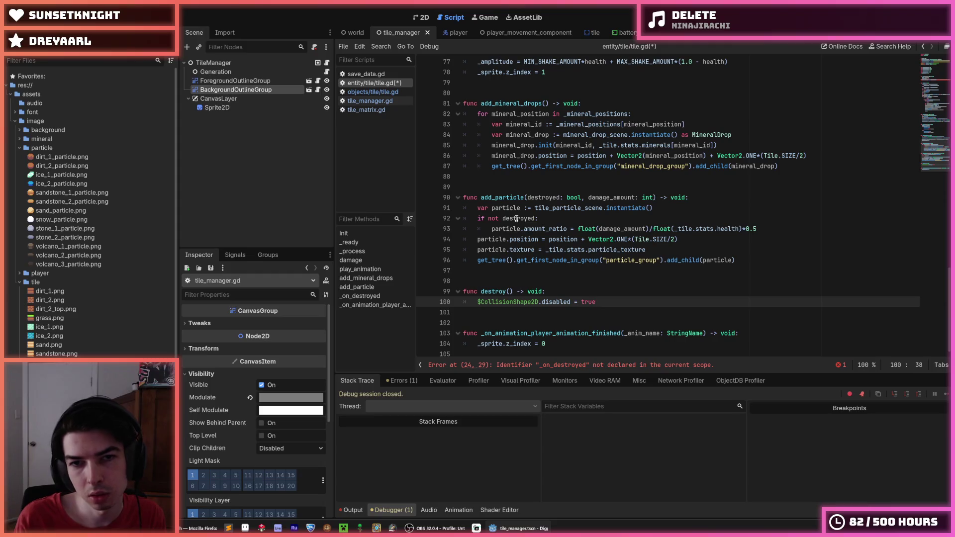
scroll(526, 190, up, 3)
scroll(525, 191, up, 2)
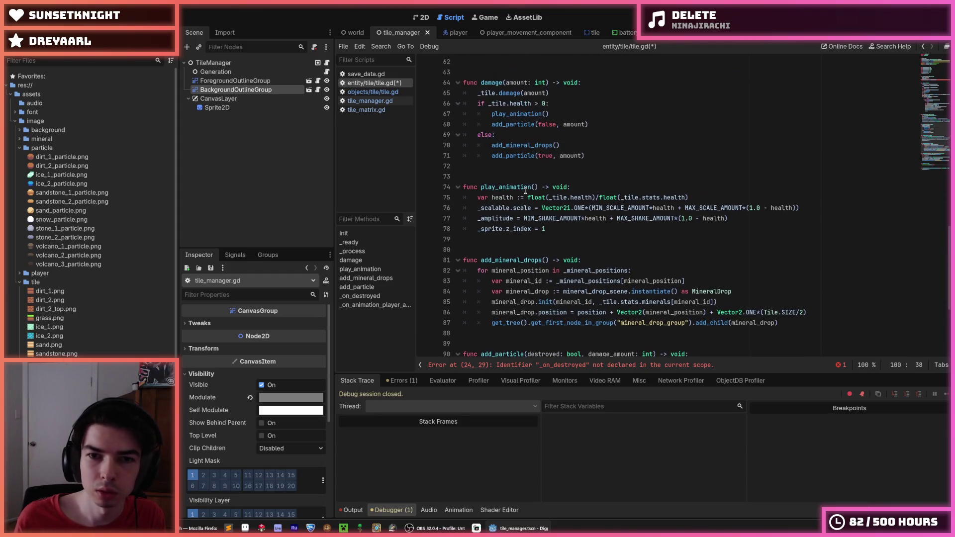
- Replace $CollisionShape2D on line 100 with collision_shape, keeping .disabled = true
scroll(492, 133, down, 5)
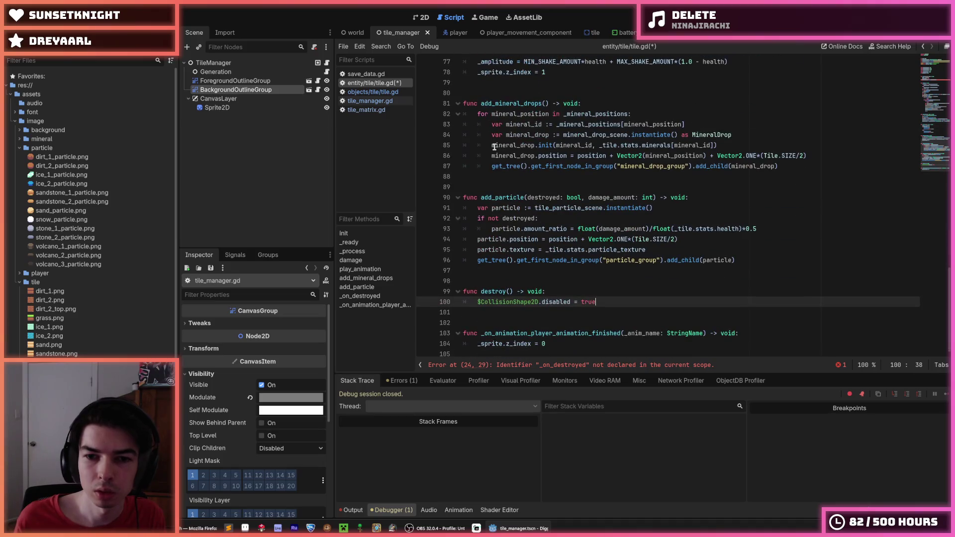
double_click(533, 302)
click(528, 302)
drag(538, 302, 477, 302)
text(coll)
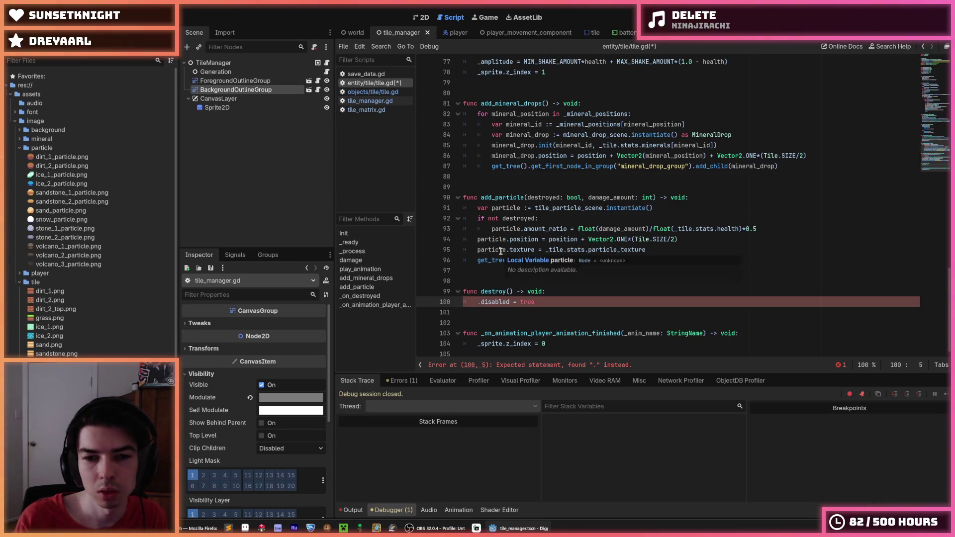
text(ision)
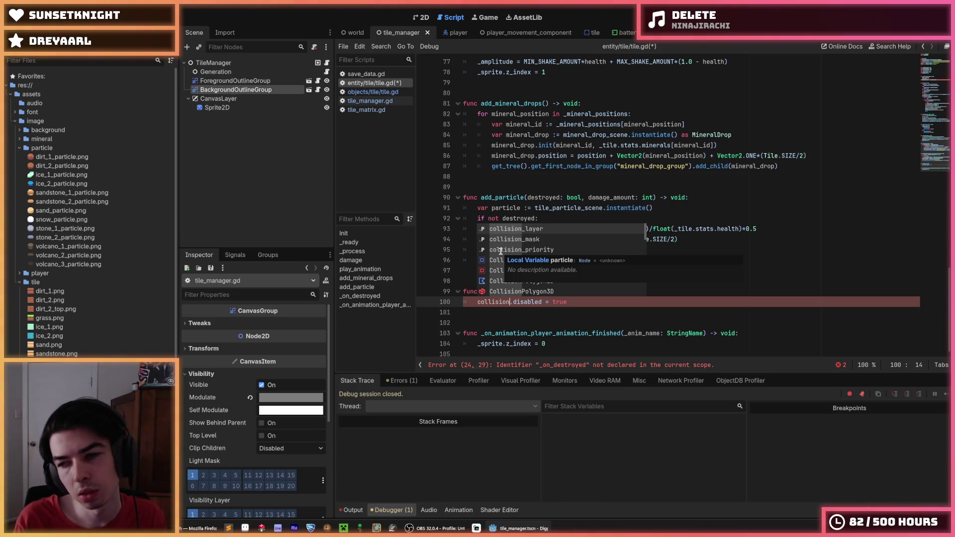
text(_s)
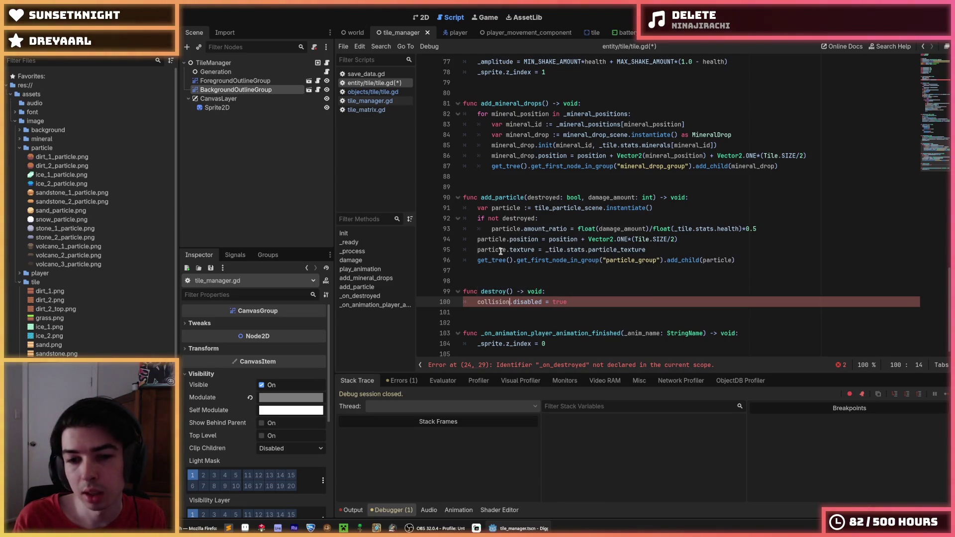
text(hape)
key(BackSpace)
key(BackSpace)
key(BackSpace)
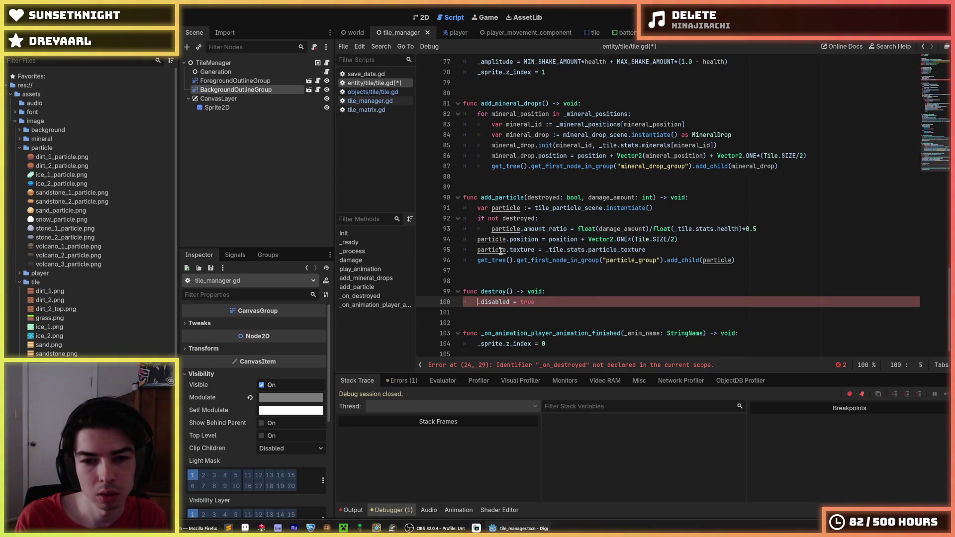
key(ctrl+shift+Left)
key(ctrl+c)
key(BackSpace)
text(collision_shape)
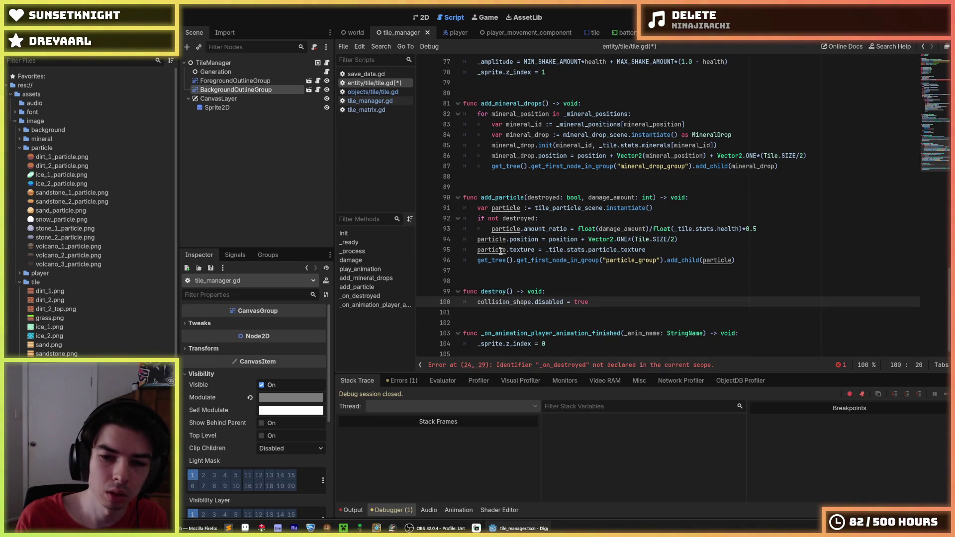
- Add a leading underscore so line 100 reads _collision_shape.disabled = true
scroll(610, 240, up, 1)
scroll(610, 240, down, 1)
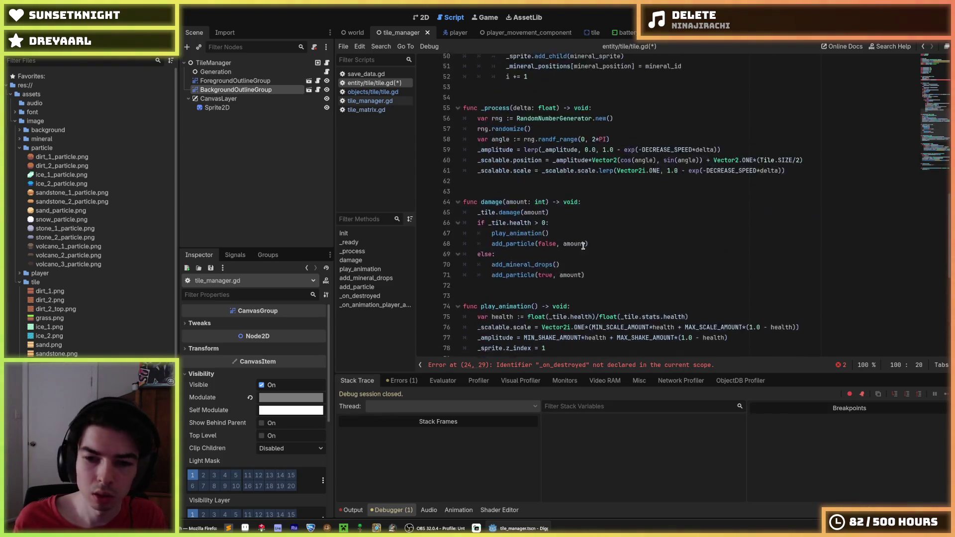
key(Home)
text(_)
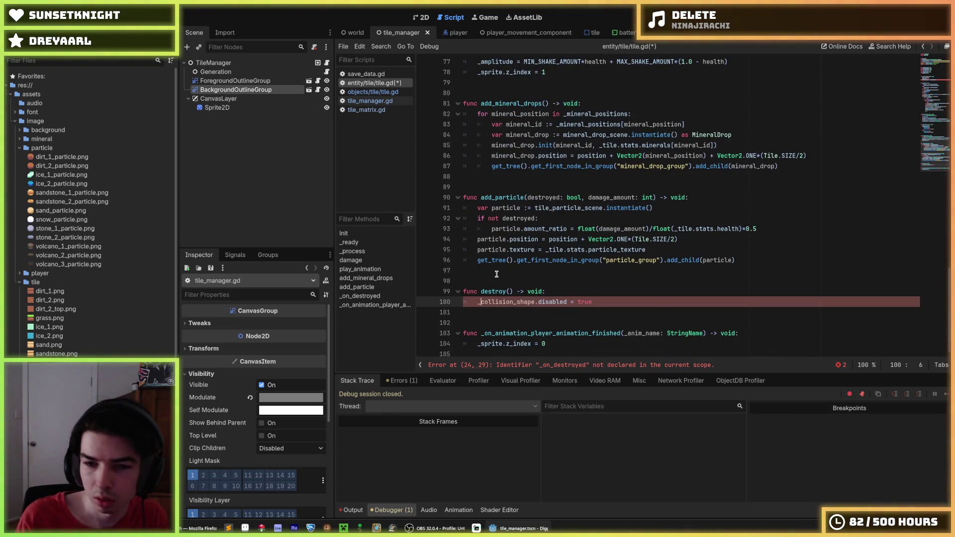
scroll(547, 224, up, 10)
scroll(573, 184, up, 15)
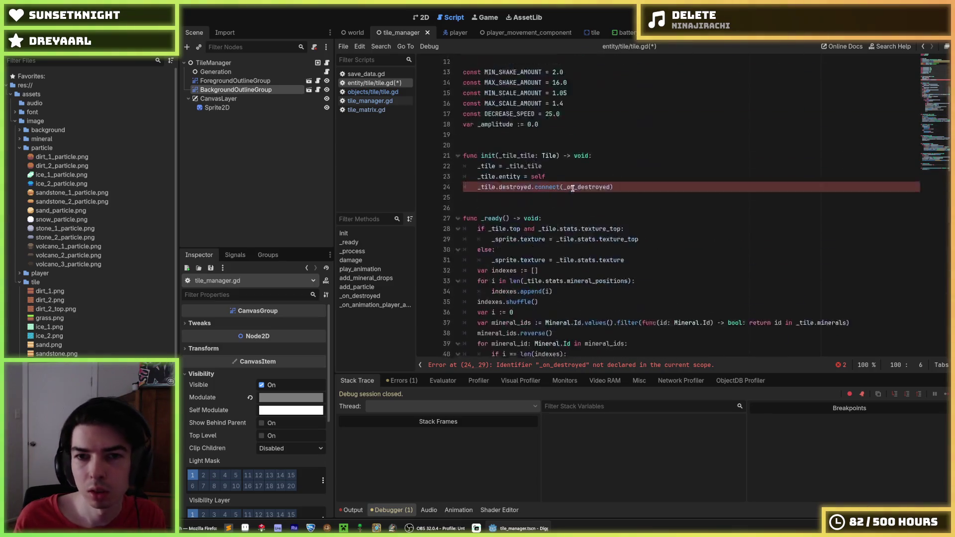
click(639, 155)
key(ctrl+shift+d)
double_click(526, 166)
double_click(608, 166)
key(ctrl+v)
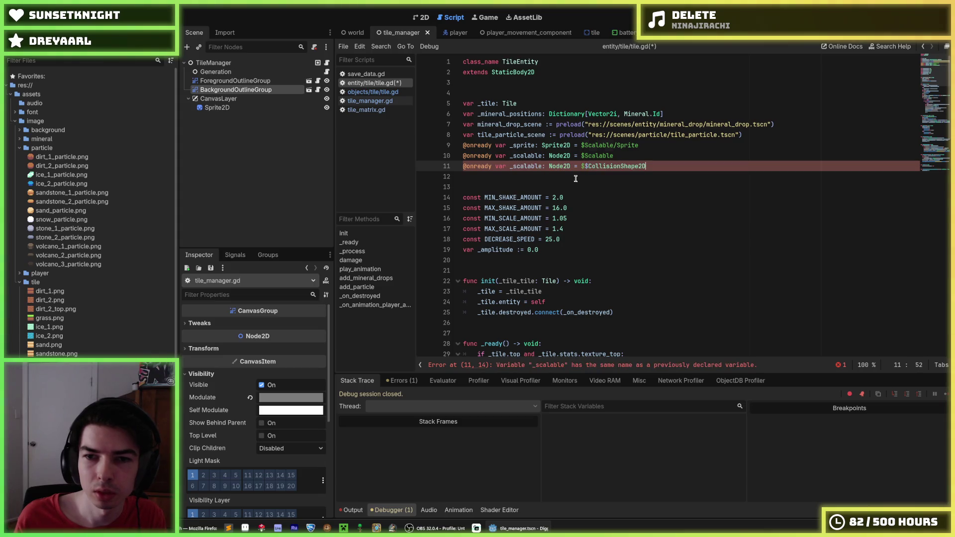
click(588, 165)
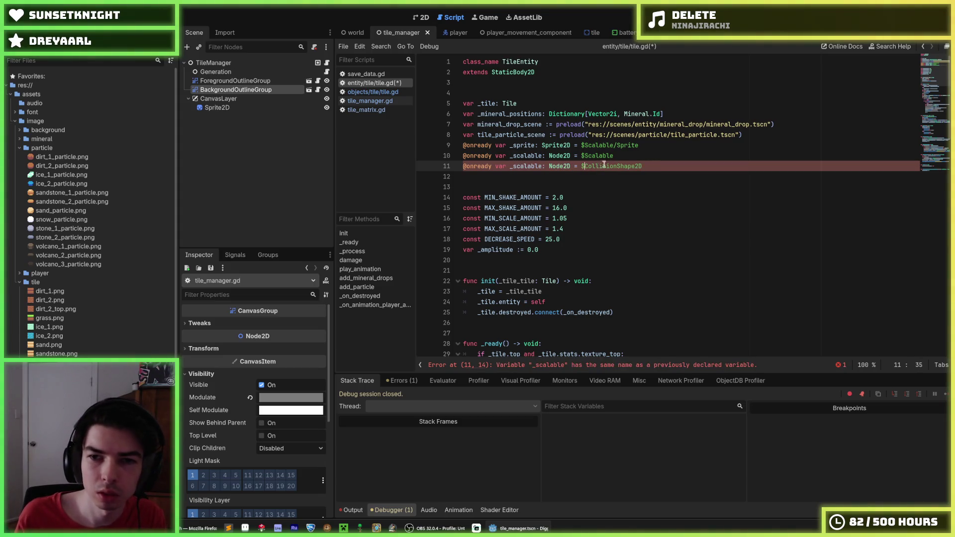
double_click(604, 166)
key(ctrl+c)
double_click(560, 165)
key(ctrl+v)
drag(543, 166, 512, 166)
text(col)
text(lision_shap)
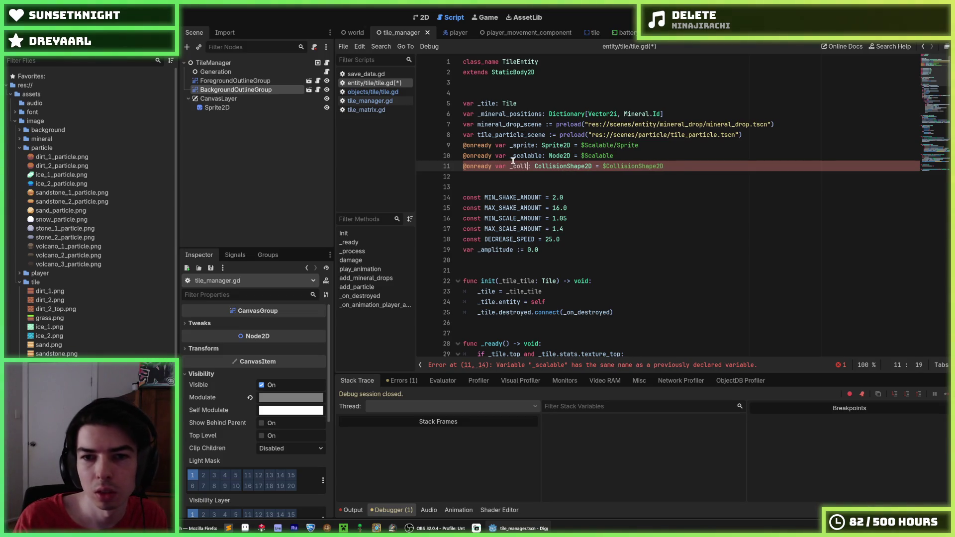
text(e)
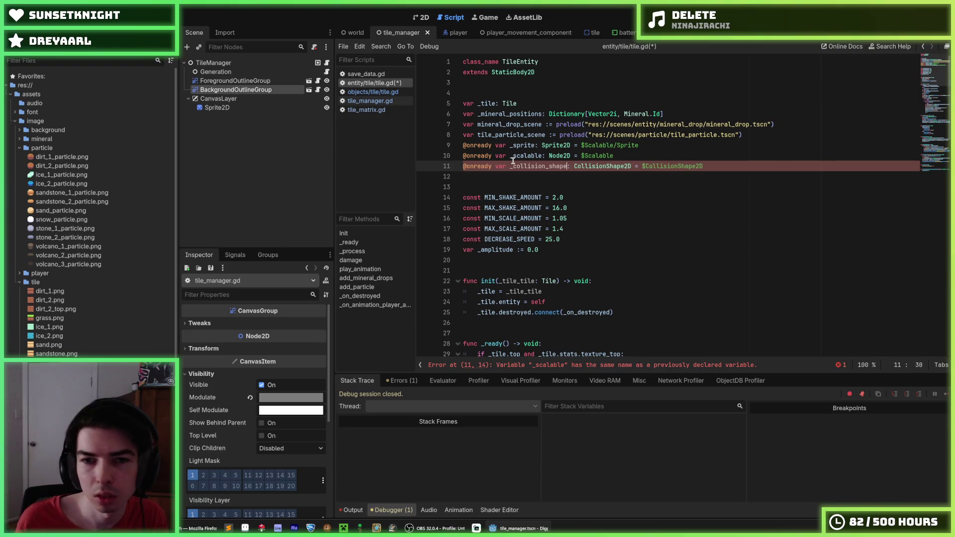
key(Down)
- Delete the _tile.destroyed.connect line from init() and save the tile script
scroll(578, 209, down, 3)
mouse_move(625, 212)
mouse_down()
mouse_move(632, 217)
mouse_move(617, 209)
mouse_up()
key(BackSpace)
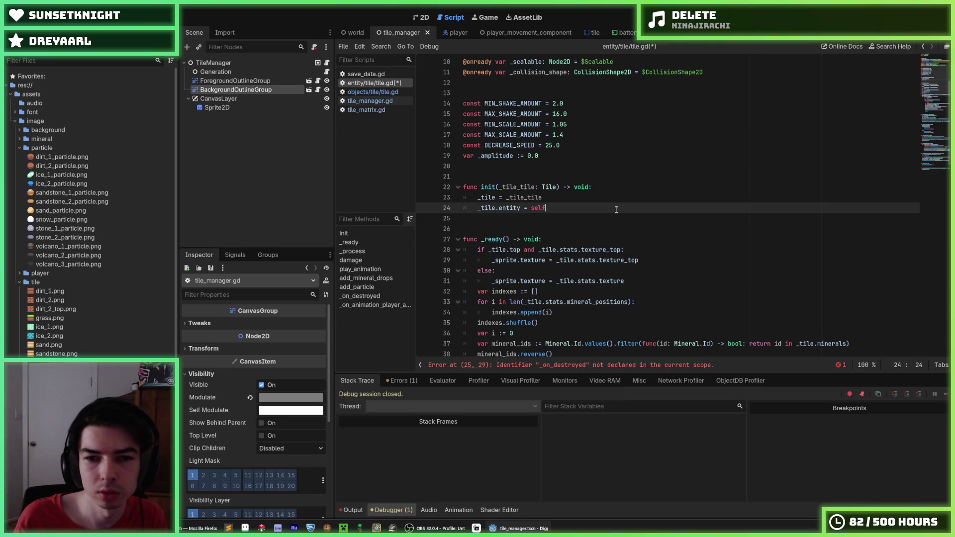
scroll(591, 224, down, 20)
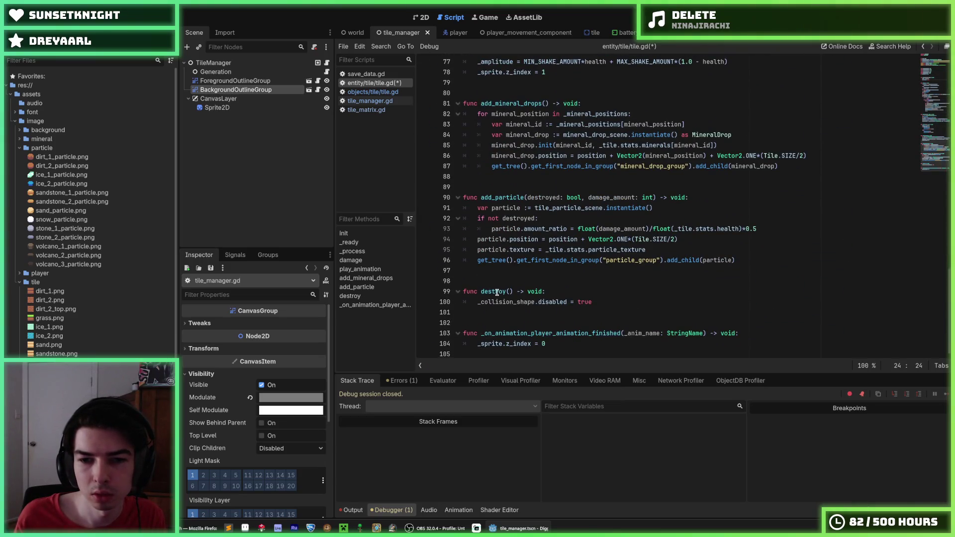
double_click(497, 293)
scroll(599, 261, up, 2)
click(600, 260)
key(ctrl+s)
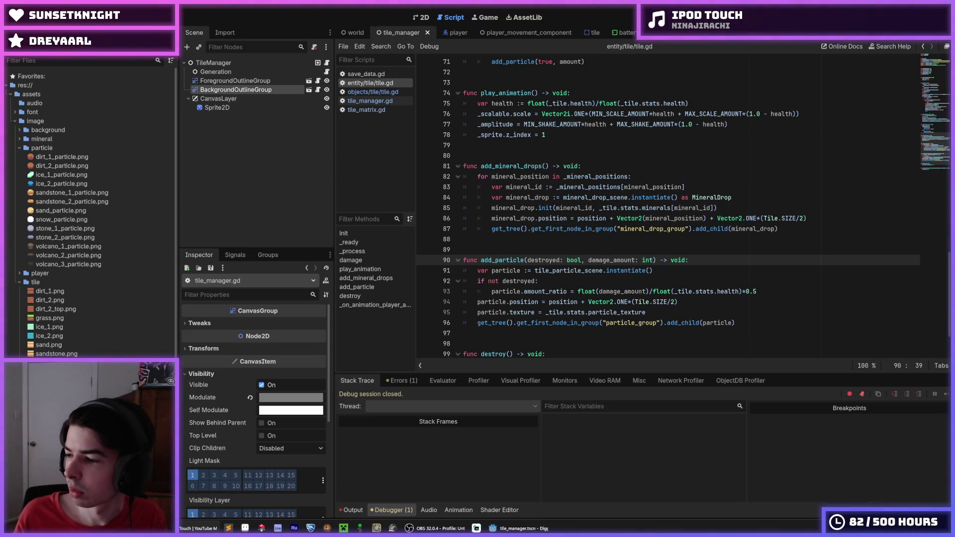
click(726, 254)
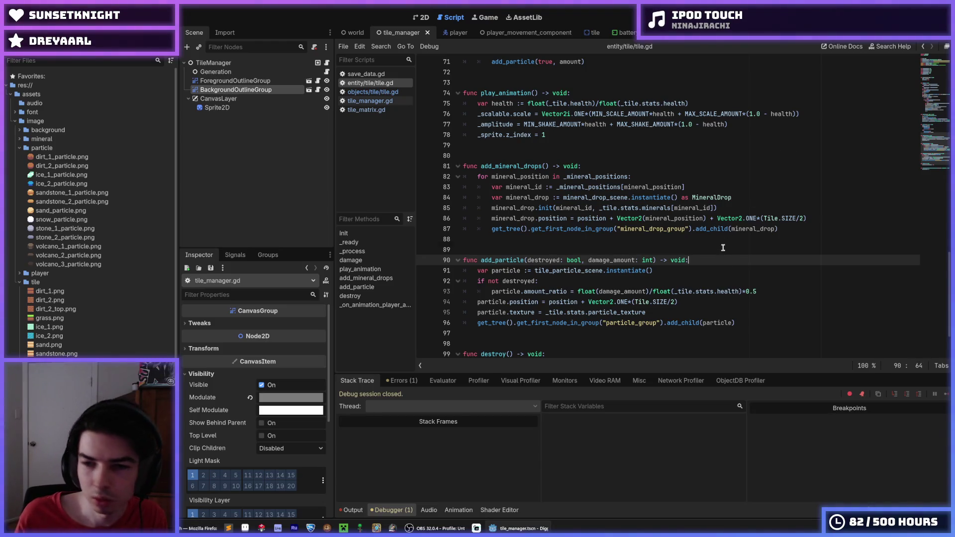
key(ctrl+s)
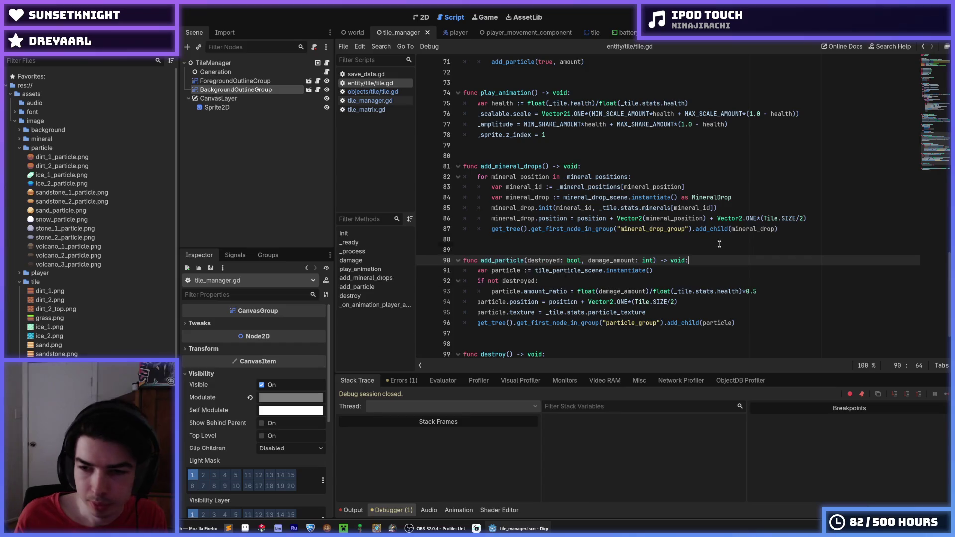
scroll(717, 249, up, 4)
scroll(706, 255, down, 4)
scroll(705, 256, up, 4)
scroll(705, 256, down, 6)
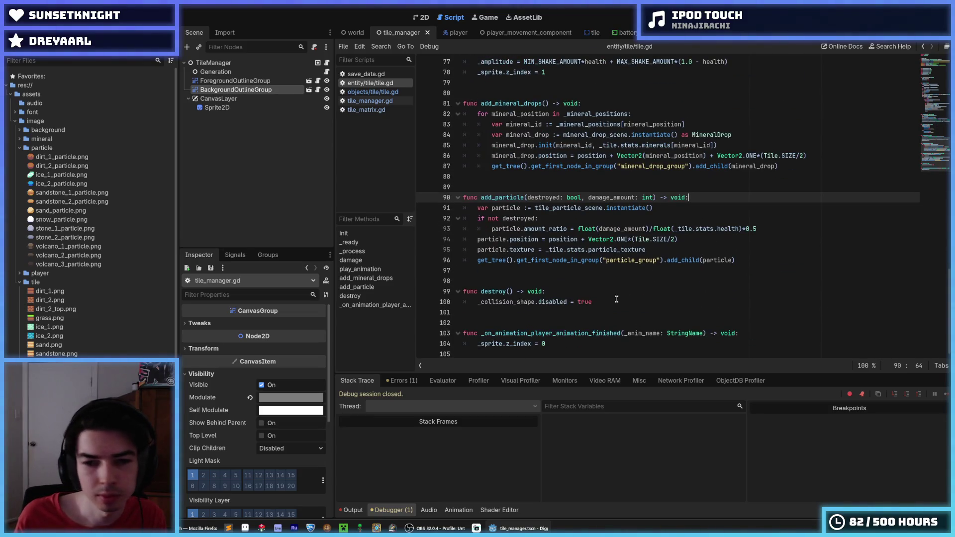
click(616, 301)
click(600, 294)
click(601, 298)
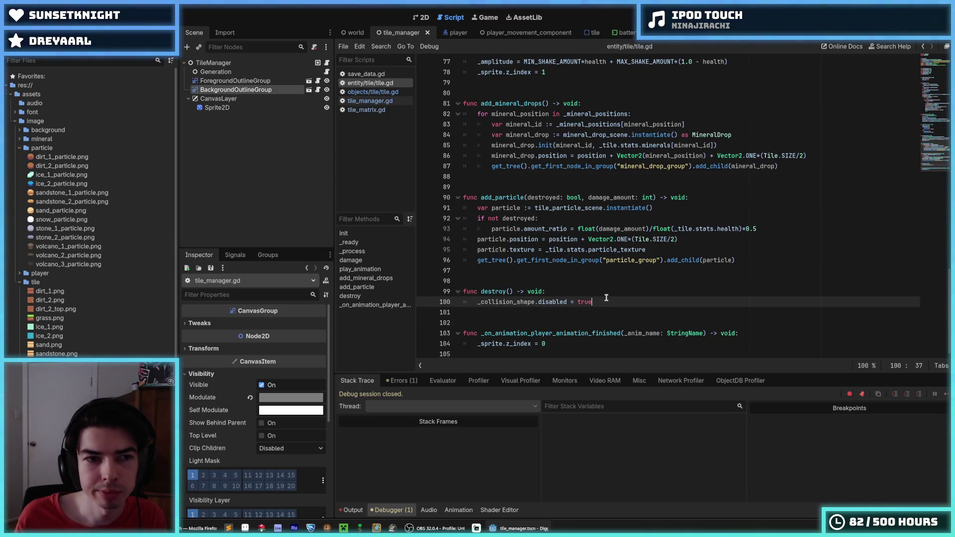
click(599, 293)
click(599, 298)
click(600, 292)
click(600, 298)
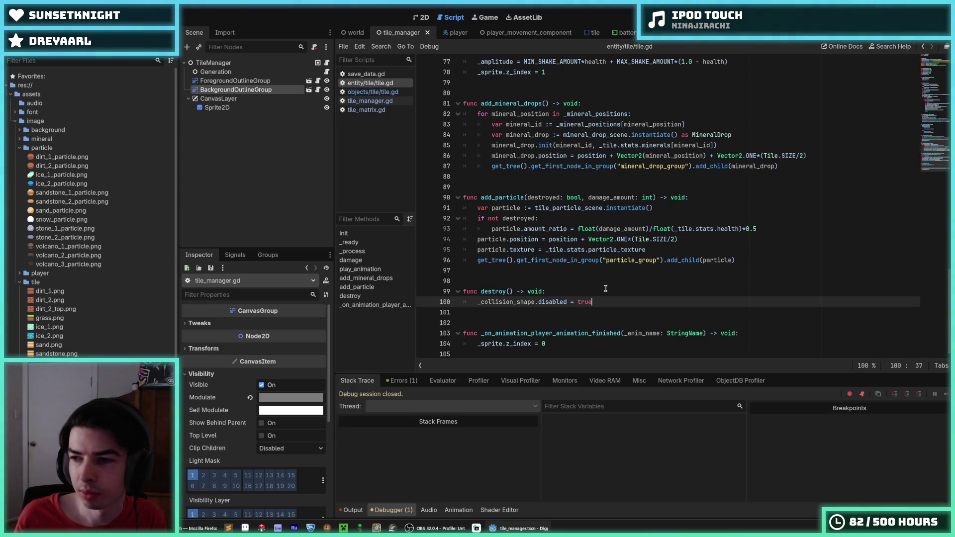
scroll(605, 289, up, 5)
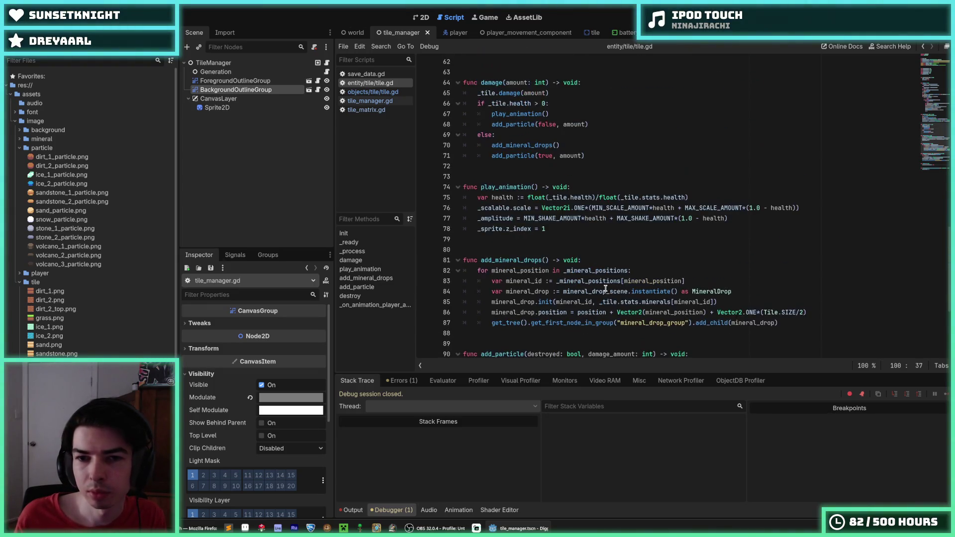
scroll(606, 288, up, 2)
scroll(584, 232, down, 7)
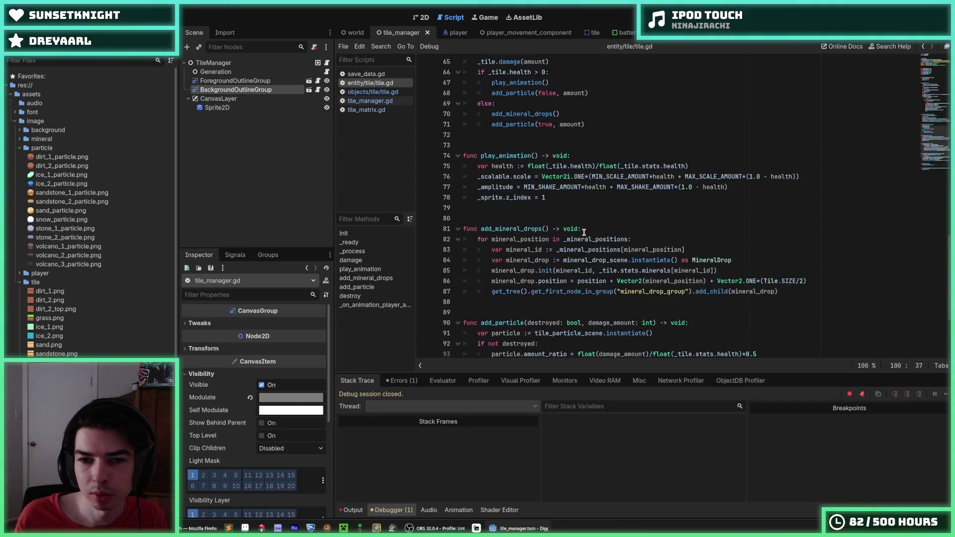
click(592, 291)
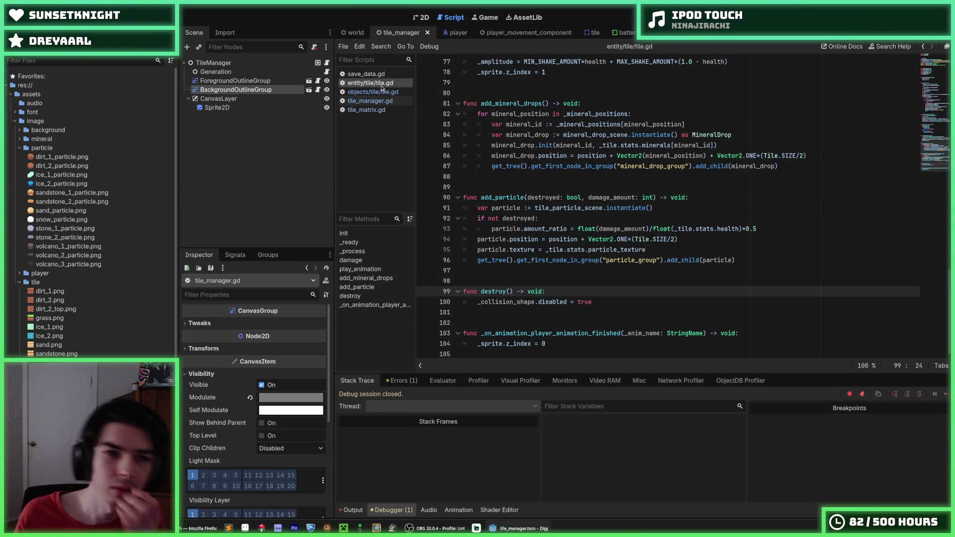
mouse_move(450, 40)
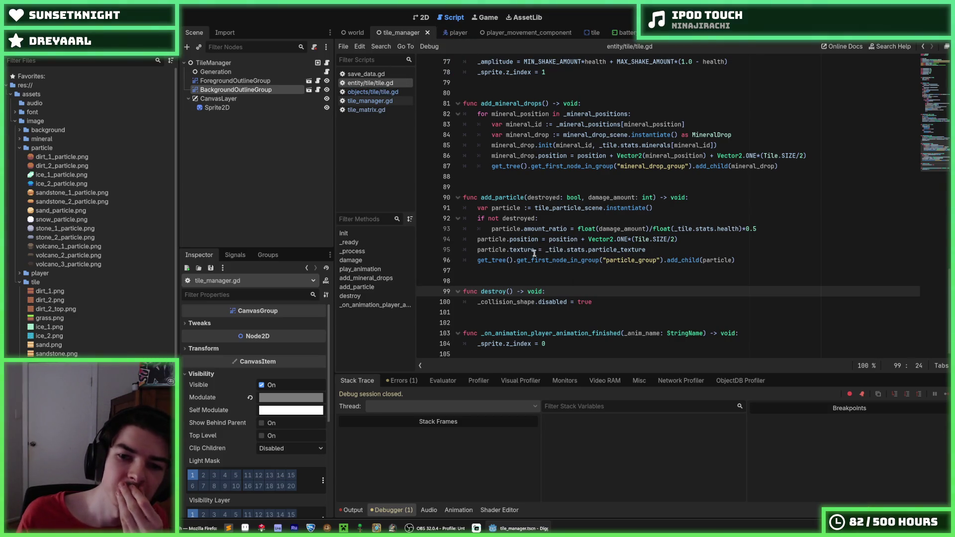
scroll(470, 136, up, 5)
click(354, 32)
click(400, 33)
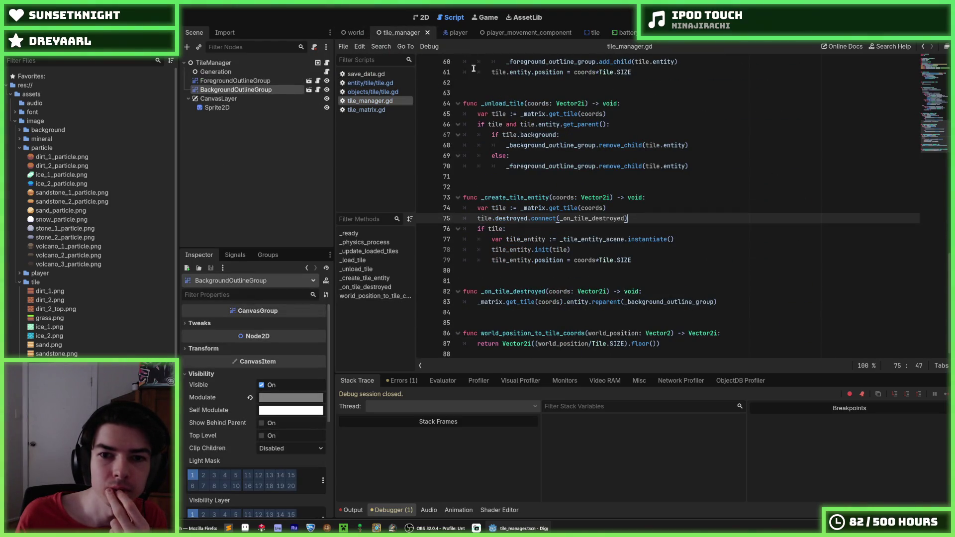
scroll(572, 201, up, 20)
scroll(572, 201, down, 12)
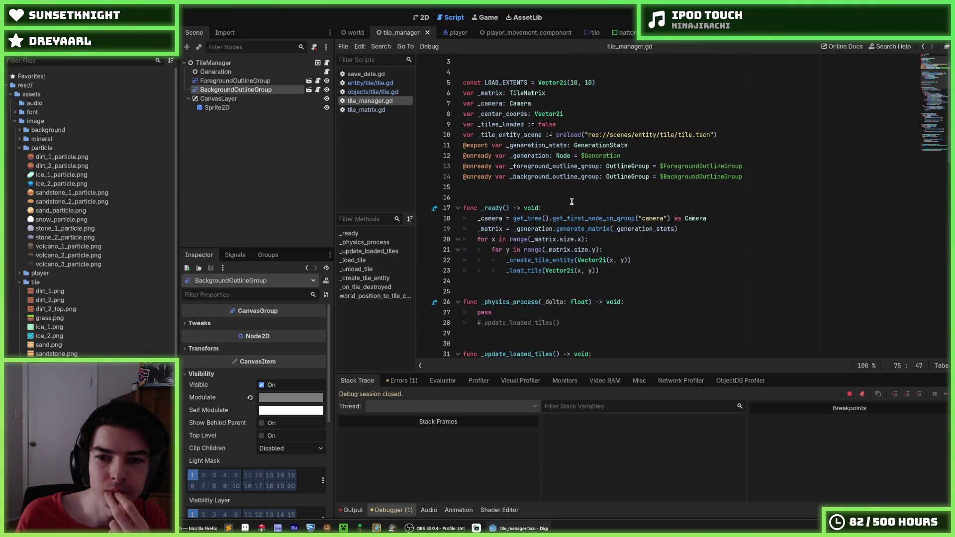
scroll(572, 201, down, 3)
scroll(571, 201, up, 9)
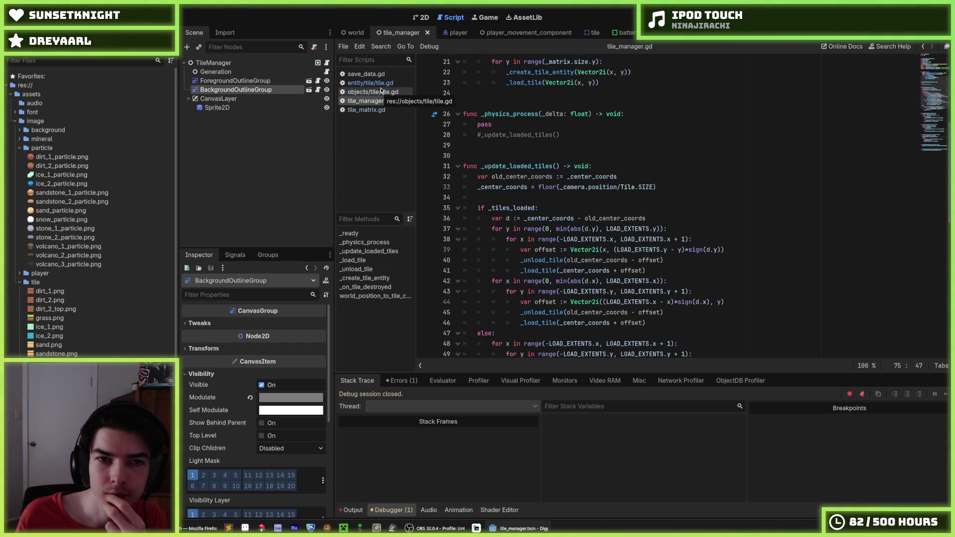
click(379, 83)
scroll(566, 188, down, 8)
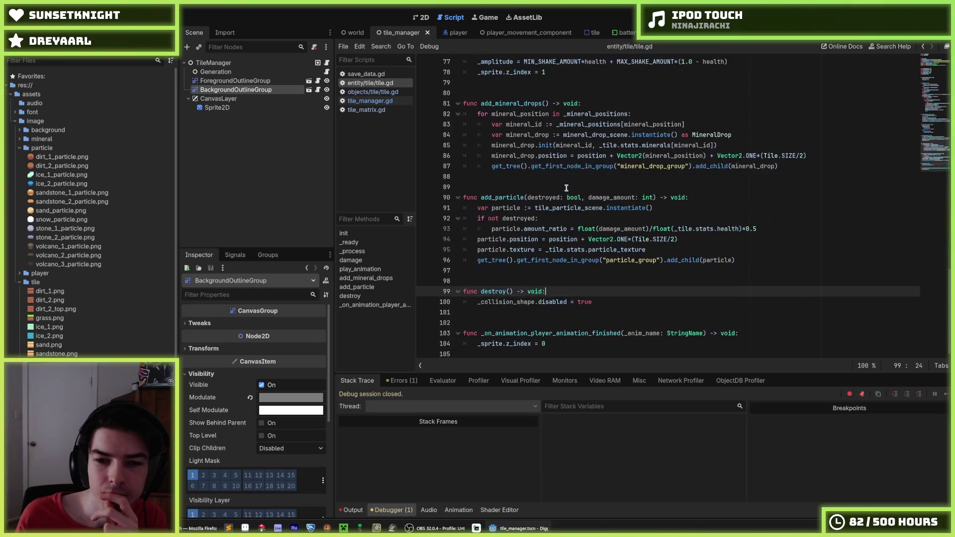
click(369, 101)
click(366, 109)
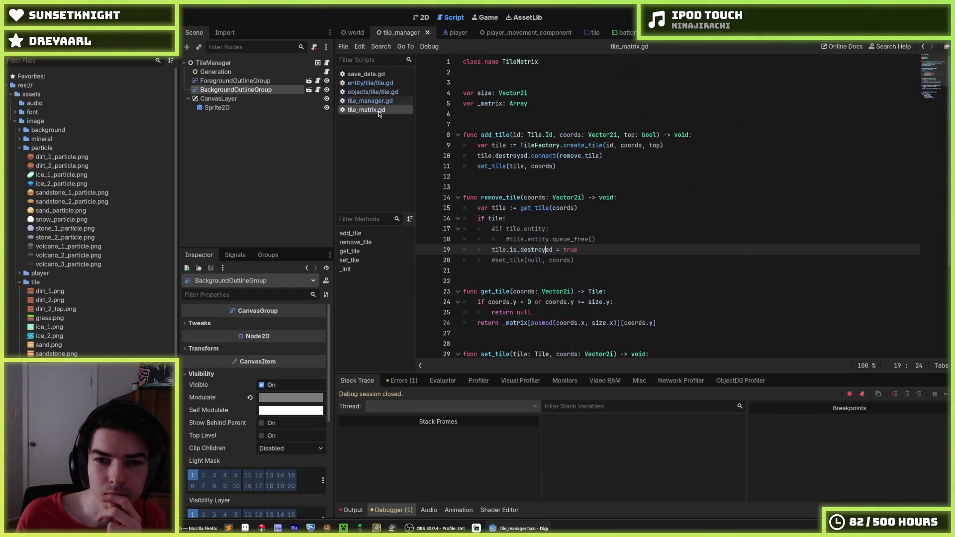
click(374, 91)
click(377, 75)
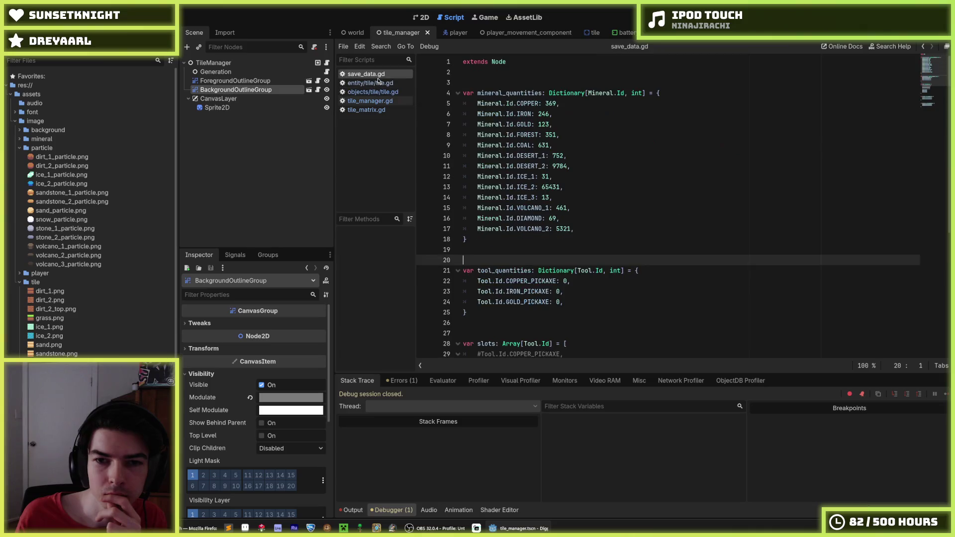
click(380, 83)
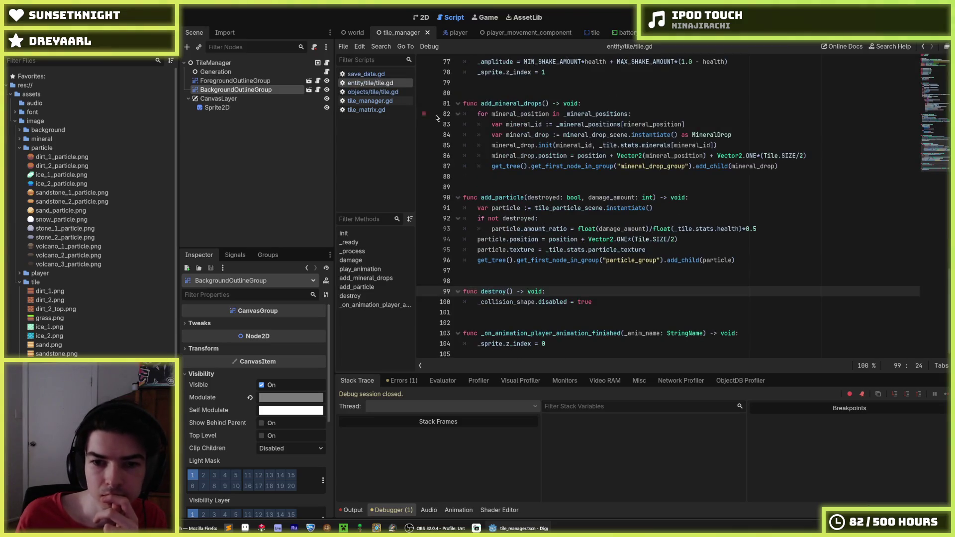
click(370, 110)
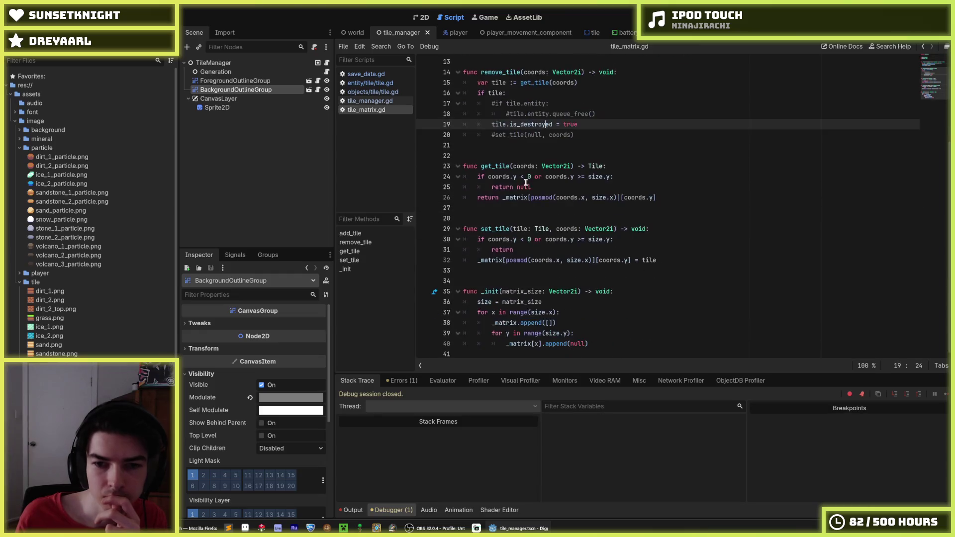
scroll(524, 184, up, 2)
click(606, 178)
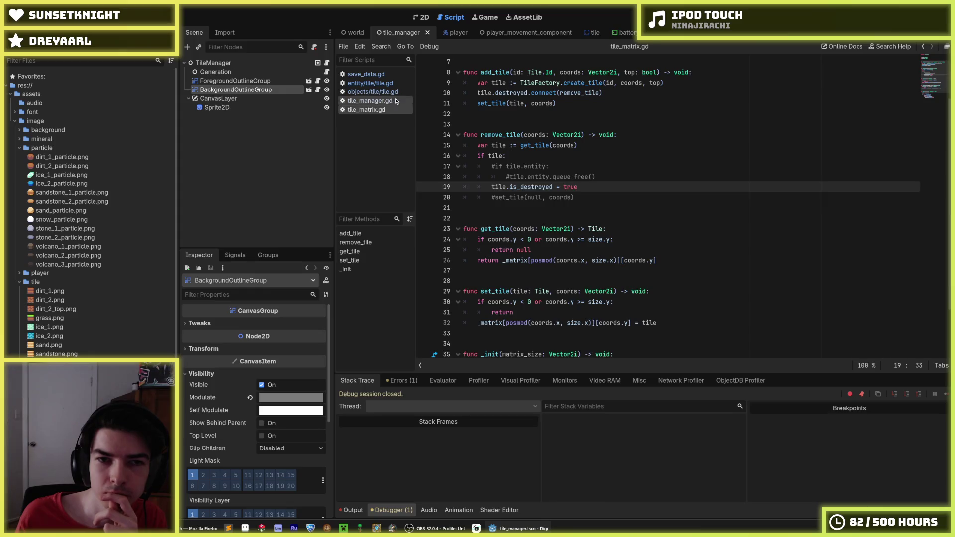
click(371, 100)
click(371, 92)
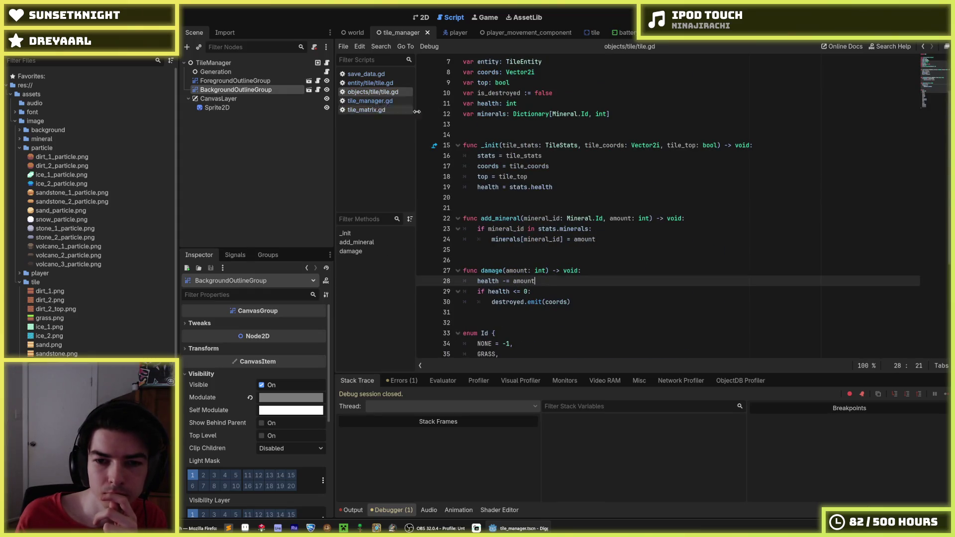
click(363, 84)
scroll(552, 193, up, 14)
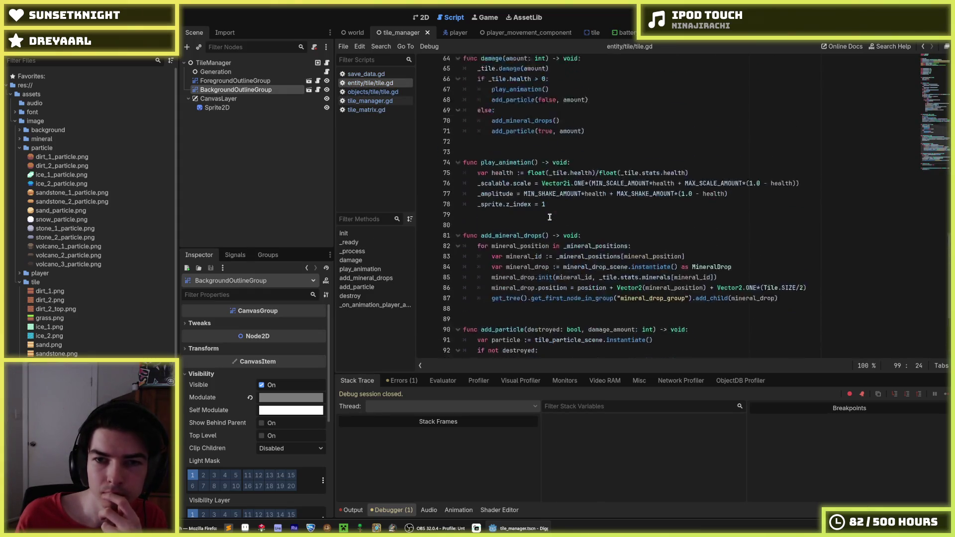
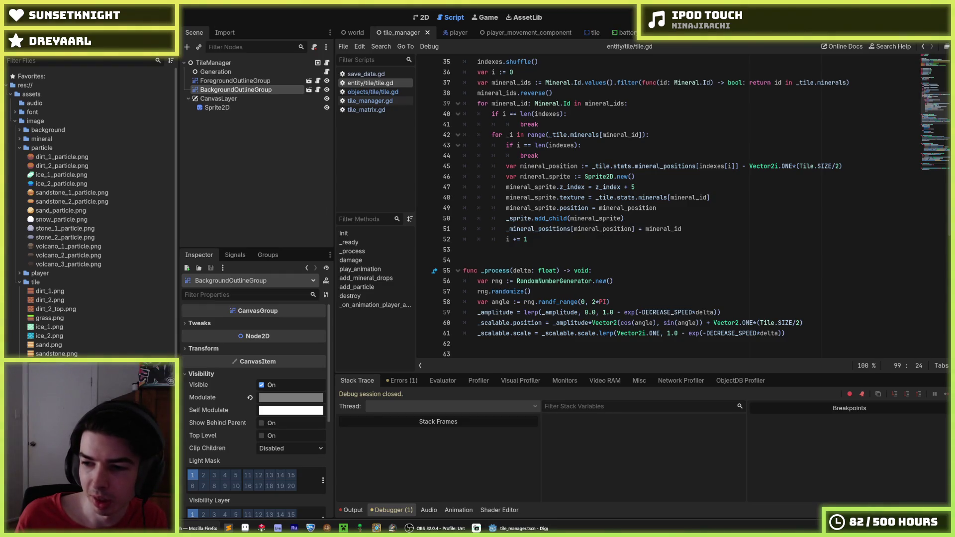
- Review tile.gd's _ready and add_particle code, then run the Digger project
click(697, 251)
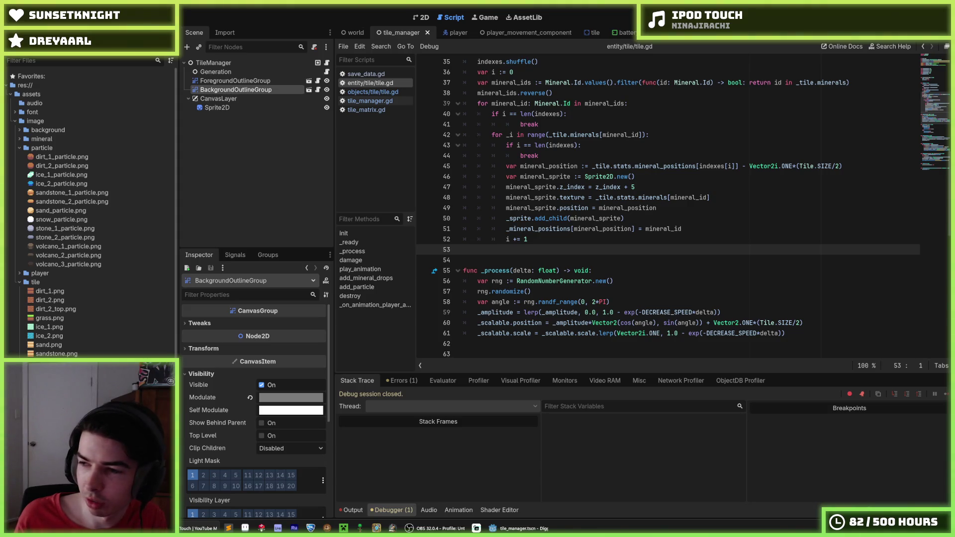
click(646, 239)
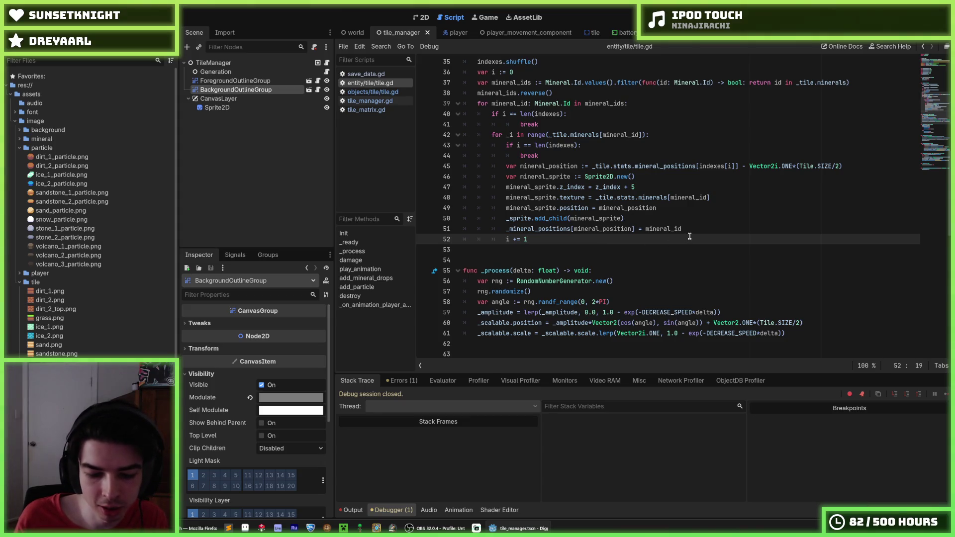
scroll(665, 256, down, 14)
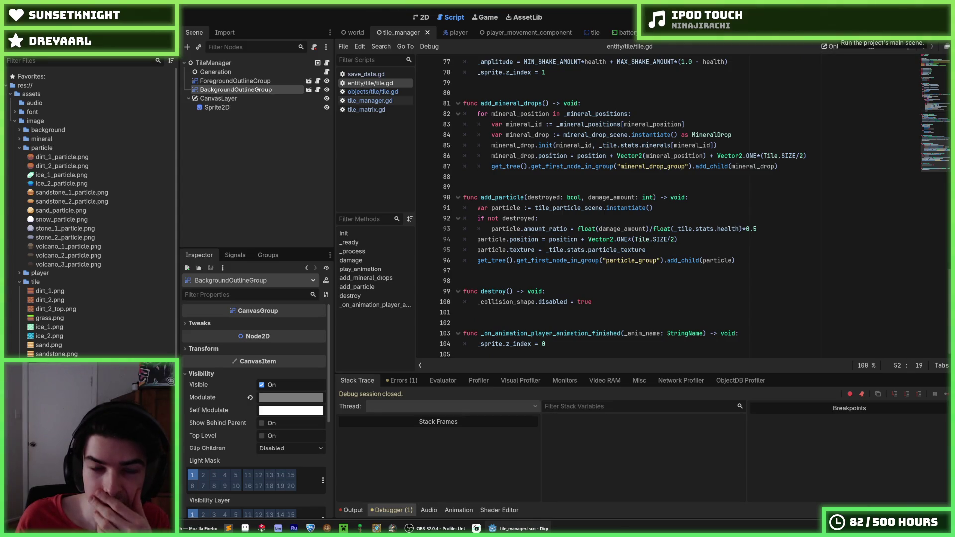
click(832, 21)
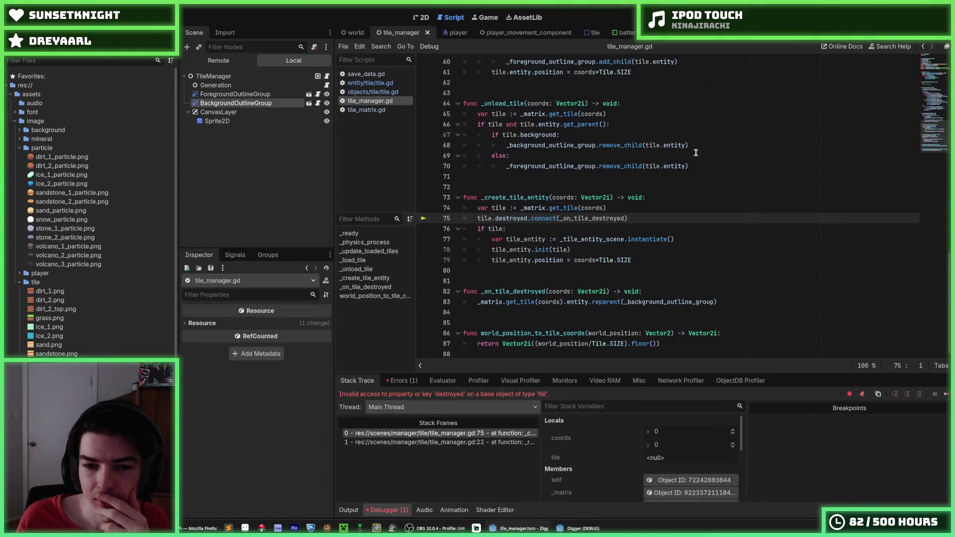
- Move the failing destroyed-signal connection on line 75 inside the 'if tile:' block, save, and relaunch
key(Up)
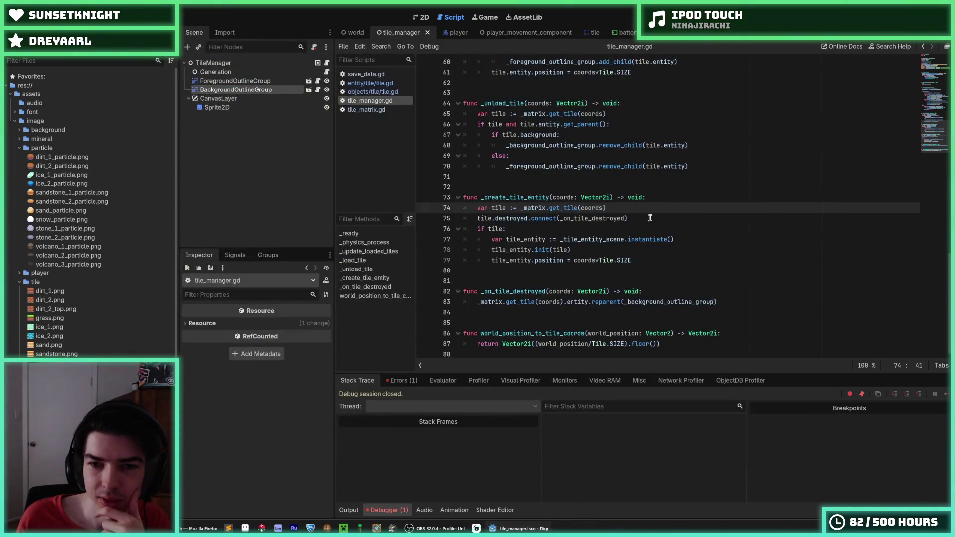
drag(650, 218, 641, 211)
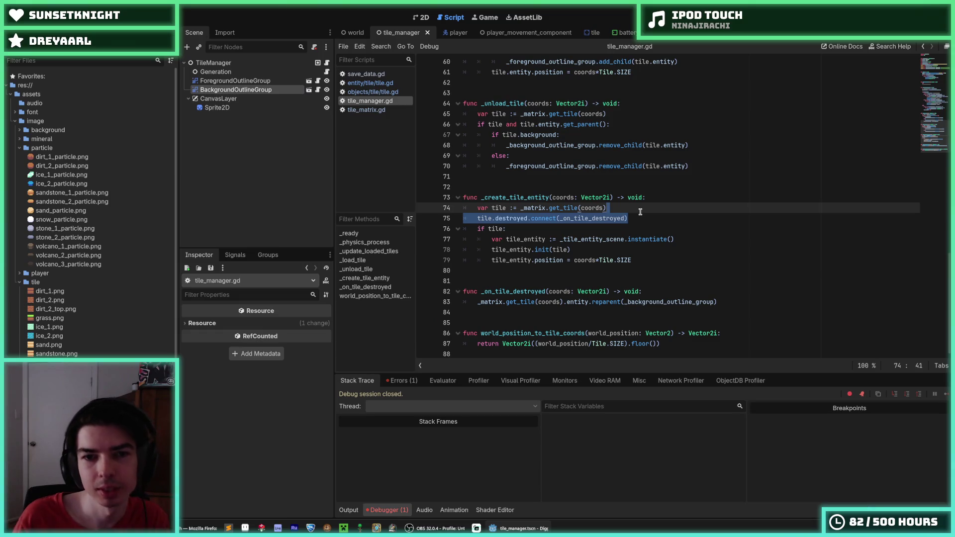
key(Right)
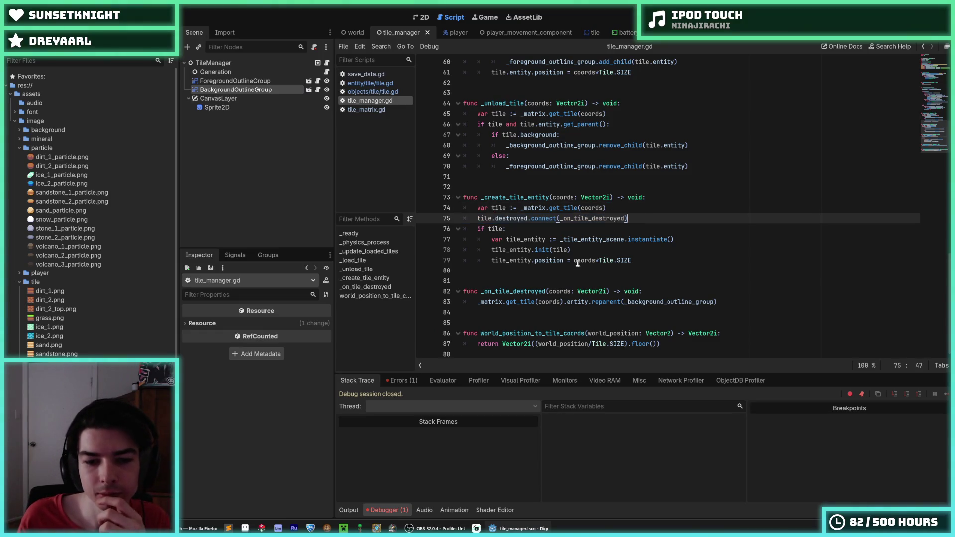
click(402, 381)
click(444, 410)
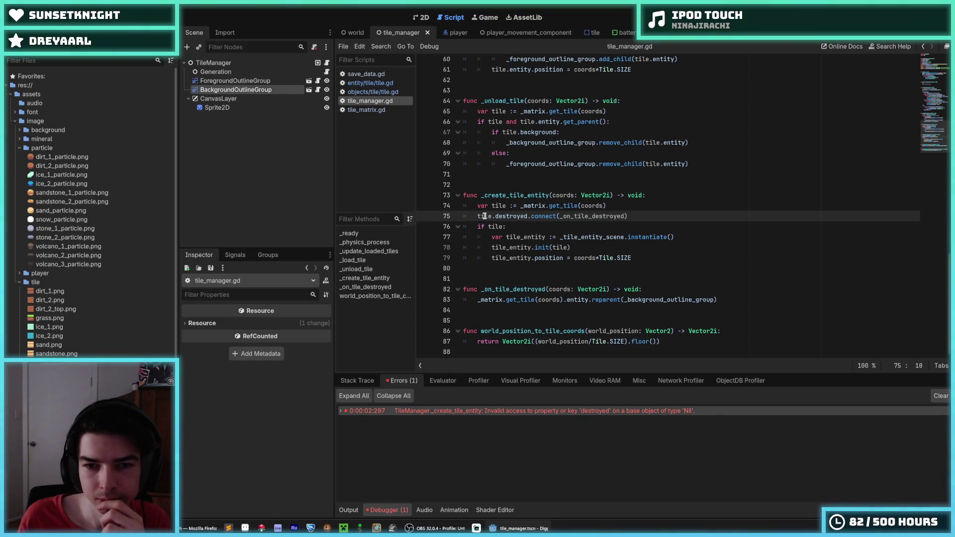
key(alt+Down)
key(Home)
key(Tab)
key(ctrl+s)
key(F5)
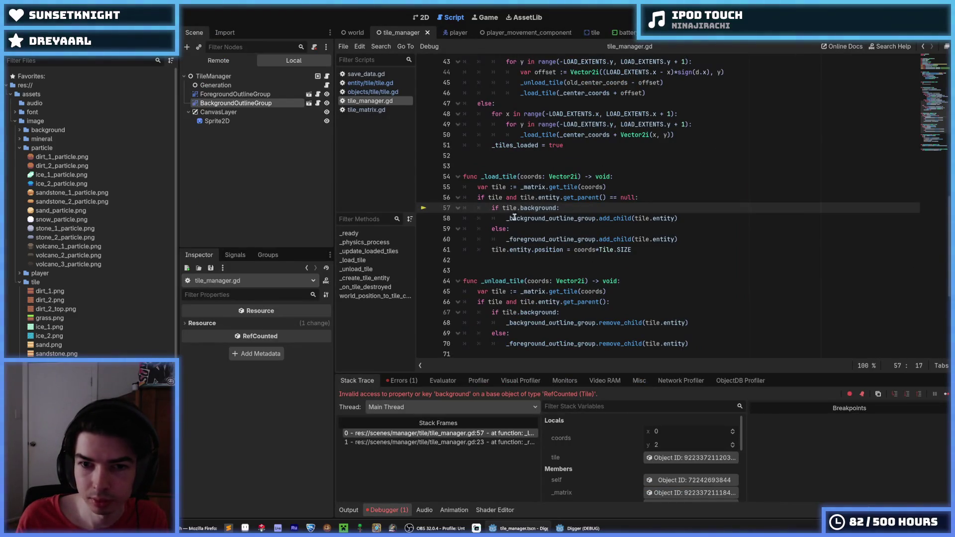
- Replace tile.background with tile.is_destroyed on line 57, save, and restart the game
double_click(529, 208)
text(id)
key(BackSpace)
text(s_d)
key(Return)
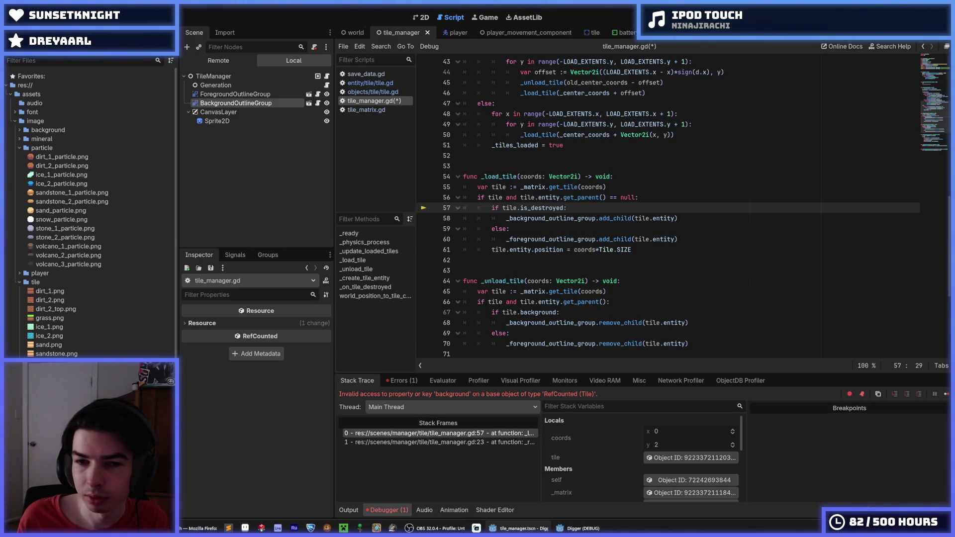
key(F8)
key(ctrl+s)
click(671, 198)
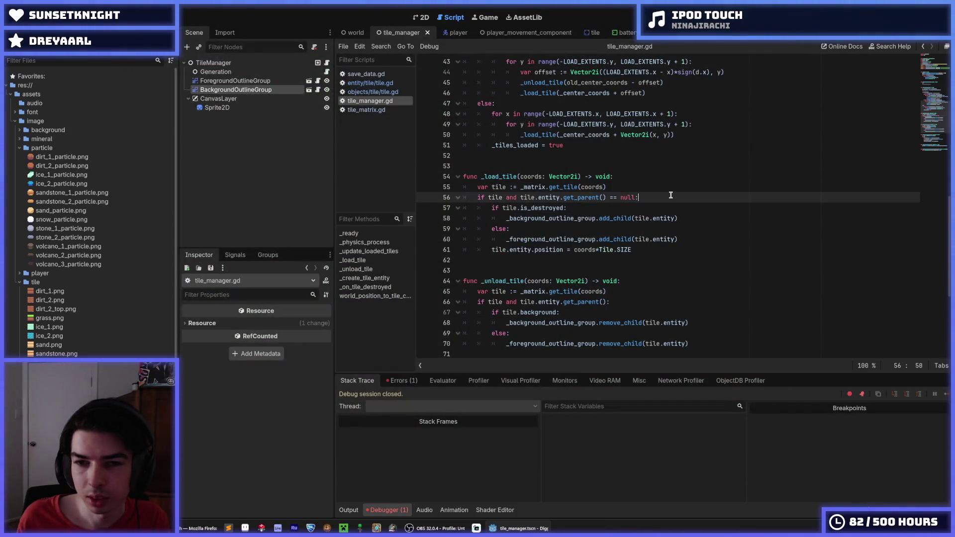
key(F5)
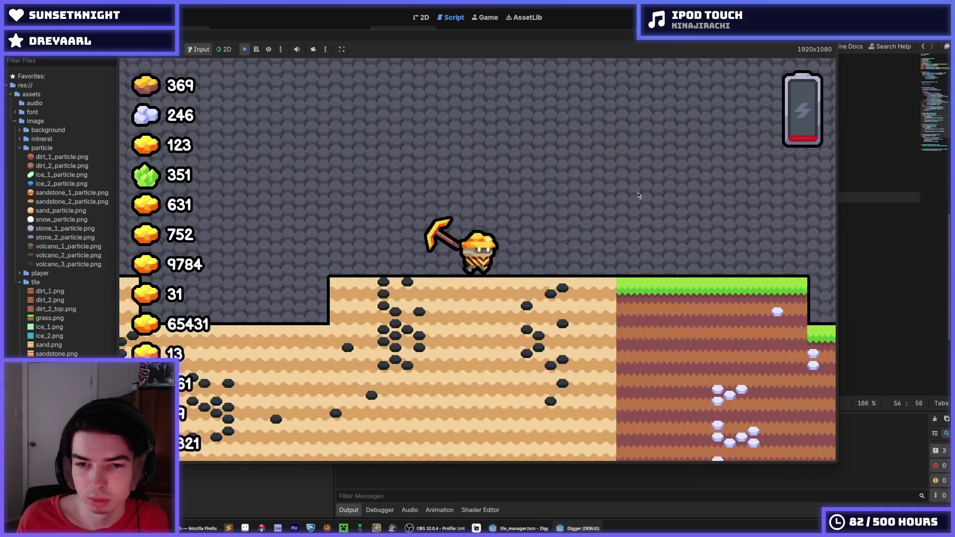
- Mine down through the sand and the grass-and-dirt block collecting minerals, then stop the game
key(Down)
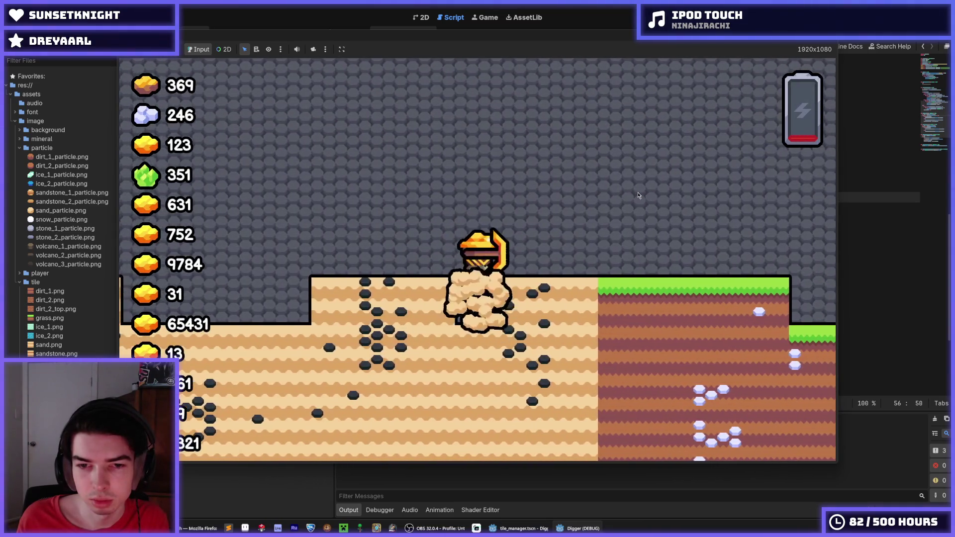
key(Right)
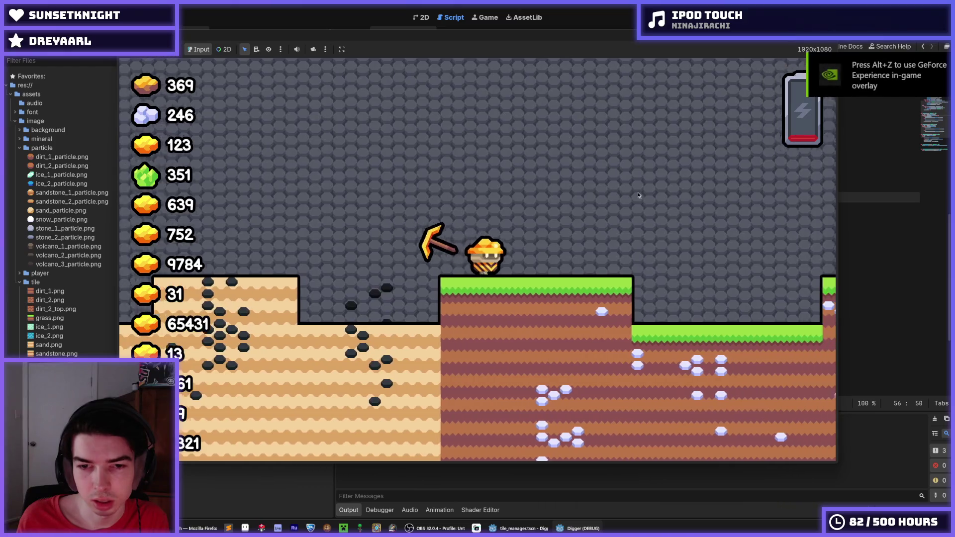
key(Down)
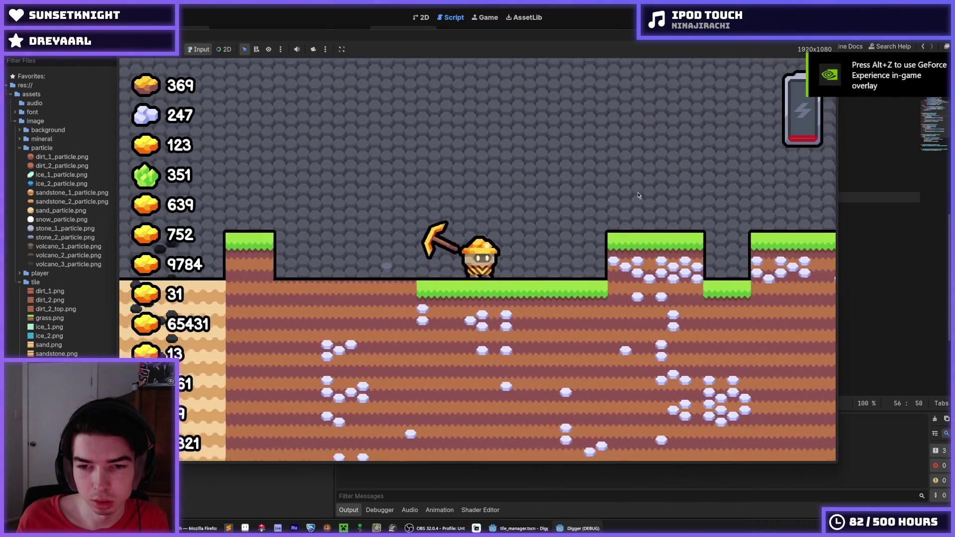
key(Left)
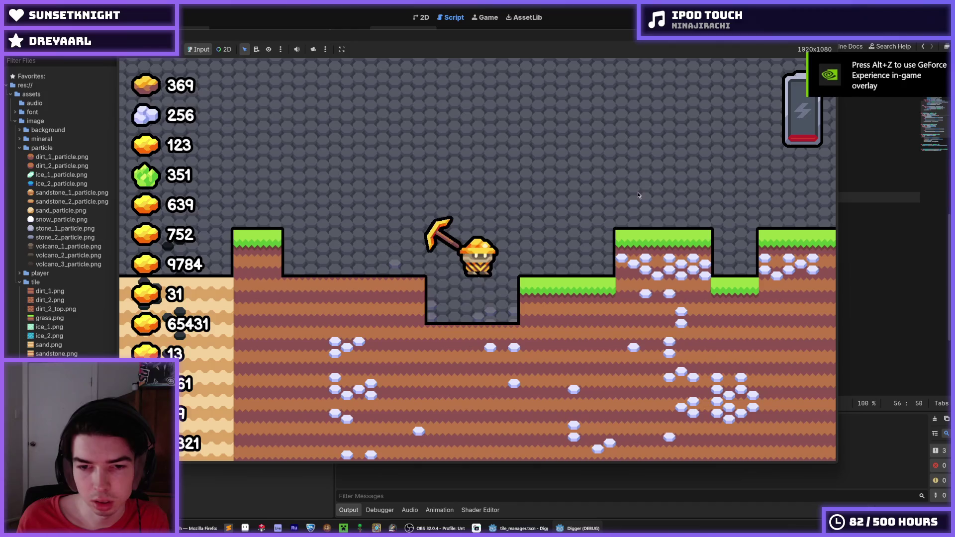
key(F8)
click(697, 219)
key(Down)
key(Down)
key(Down)
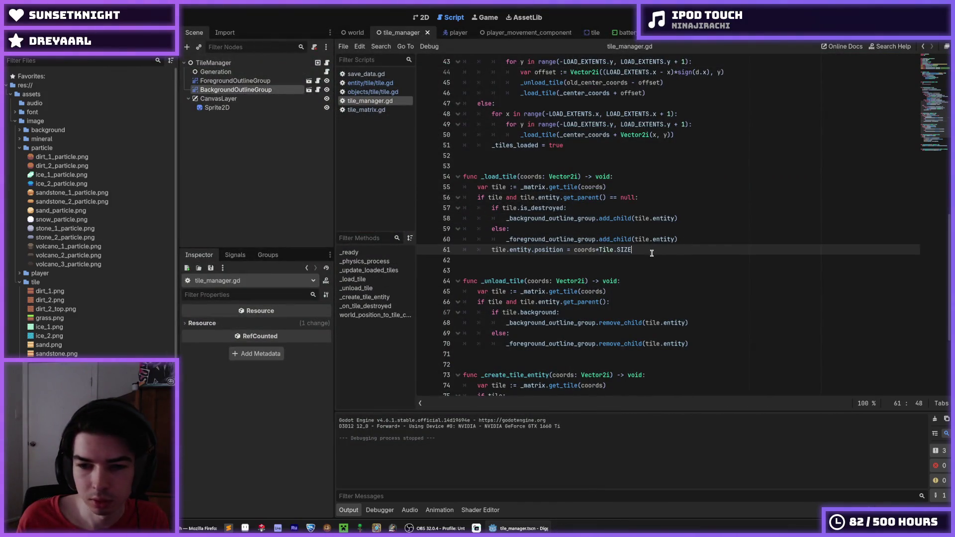
- Review the _load_tile function in tile_manager.gd and save the script
scroll(651, 254, down, 1)
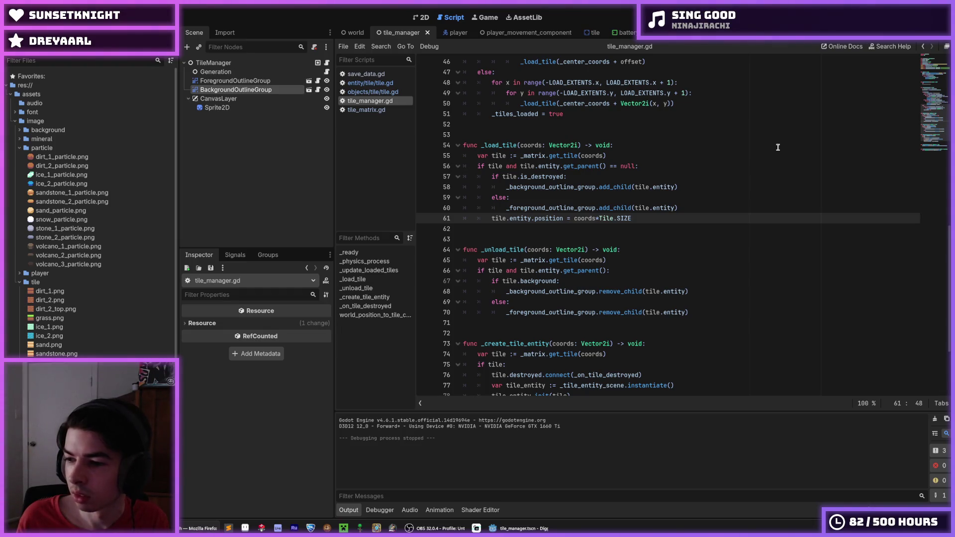
click(758, 152)
key(ctrl+s)
click(667, 163)
click(641, 147)
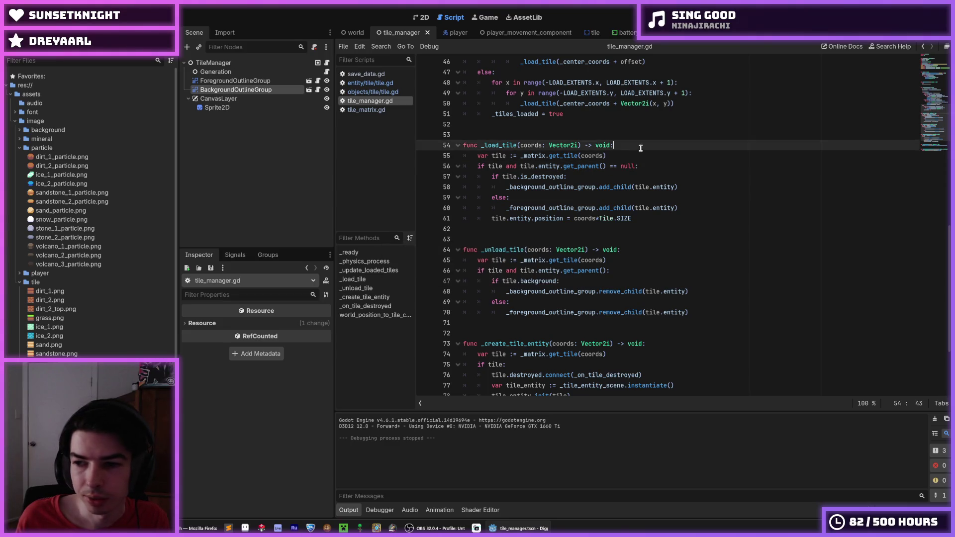
click(651, 155)
key(ctrl+s)
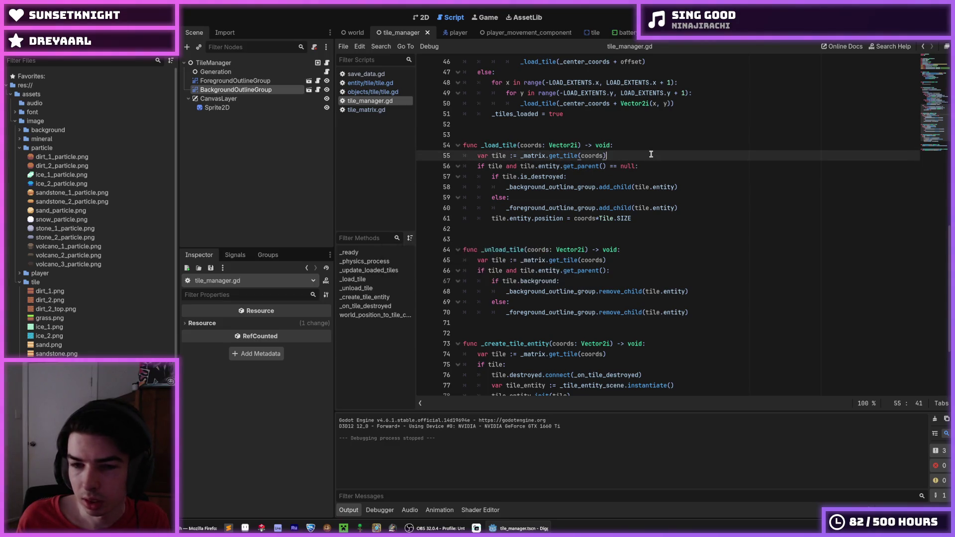
key(Up)
scroll(642, 164, up, 5)
scroll(621, 184, down, 5)
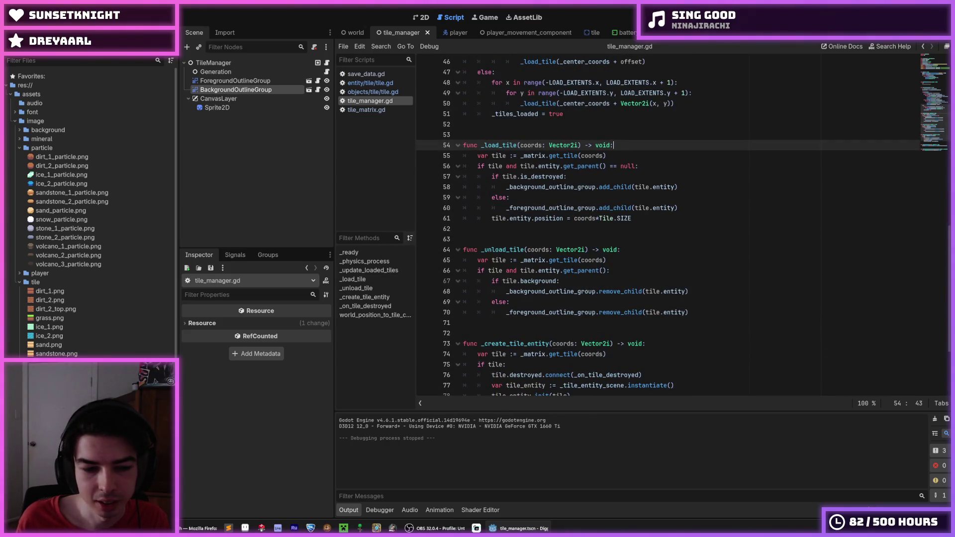
scroll(587, 233, down, 5)
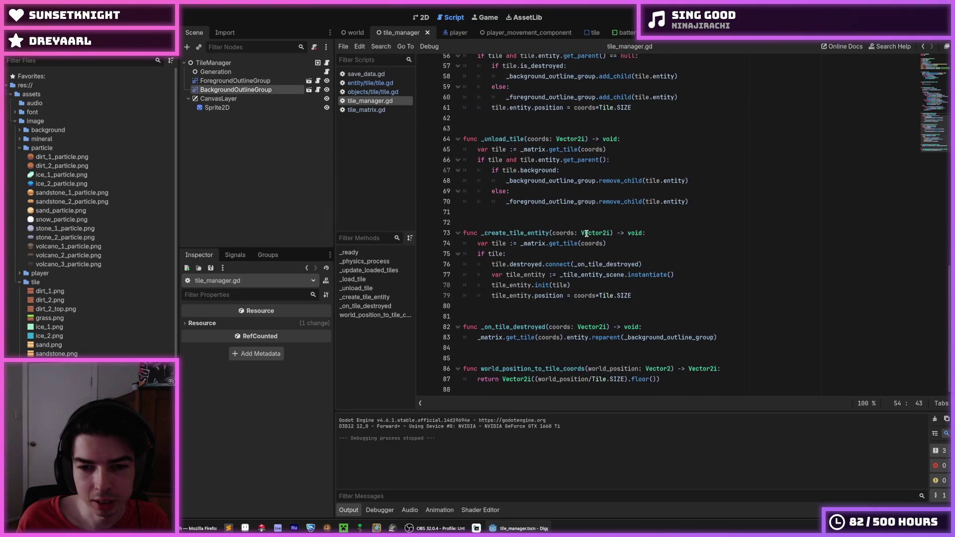
scroll(587, 233, up, 5)
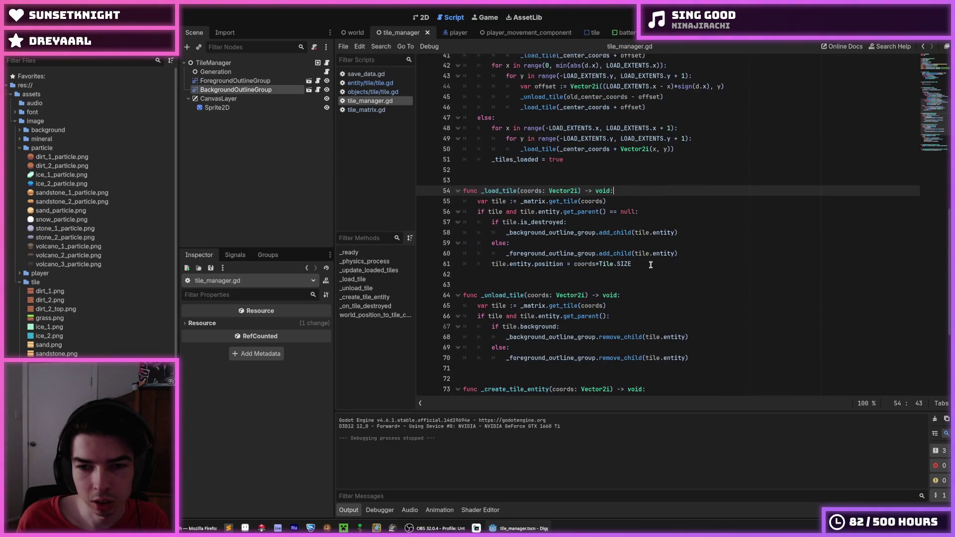
click(690, 232)
scroll(687, 233, up, 3)
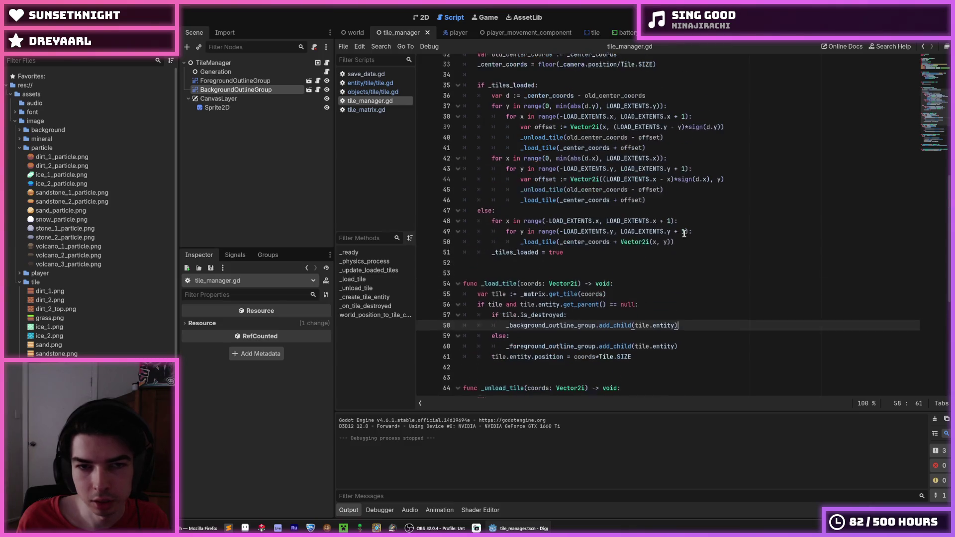
- Compare tile.gd's damage function with the else branch of _load_tile in tile_manager.gd
click(373, 92)
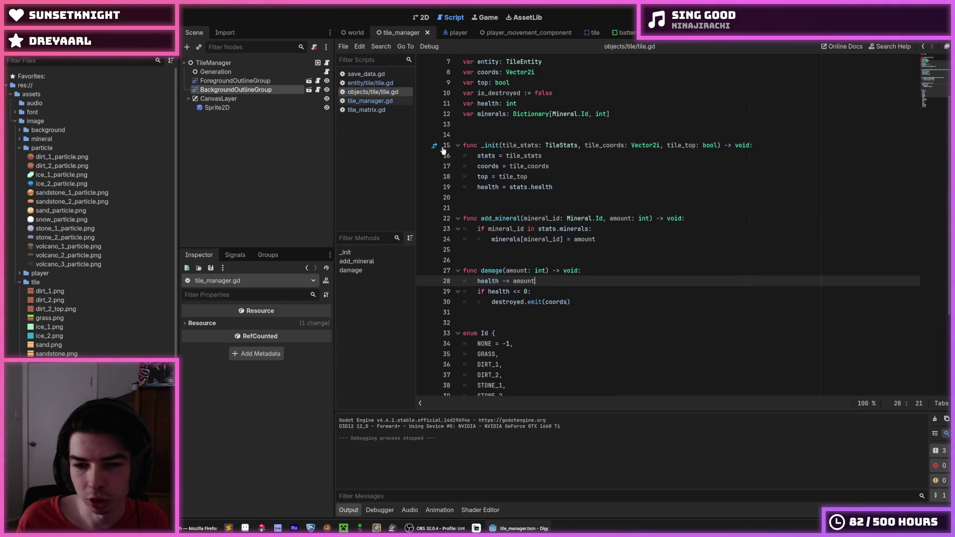
click(363, 101)
click(363, 110)
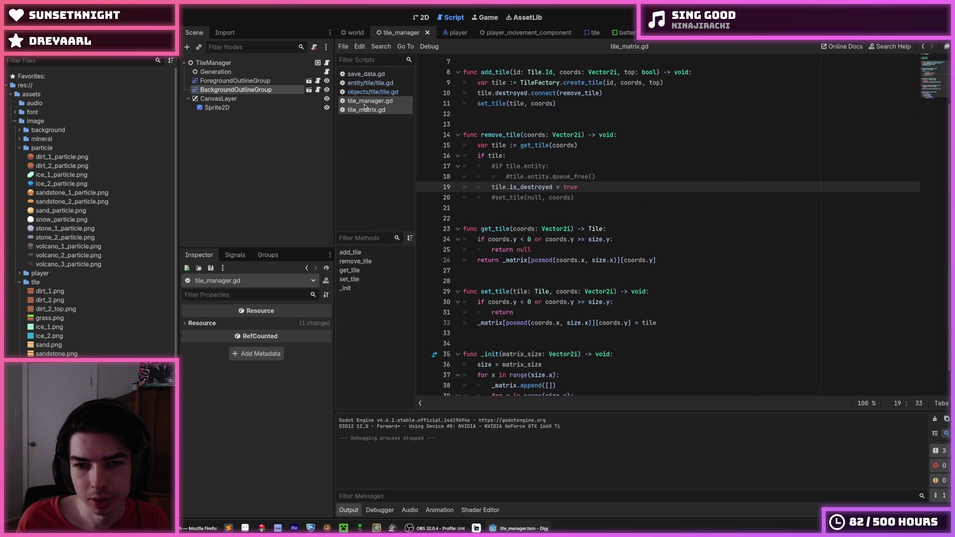
click(363, 101)
click(370, 92)
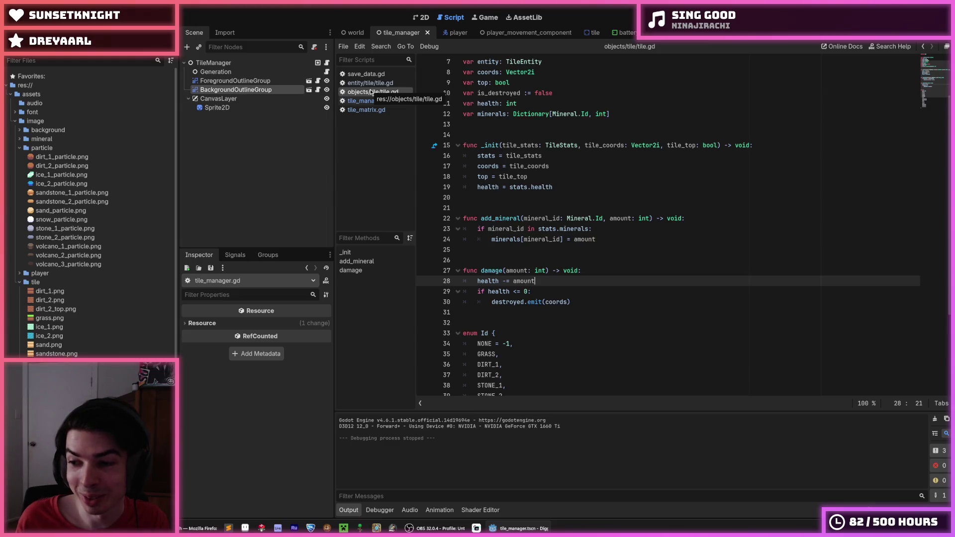
click(602, 271)
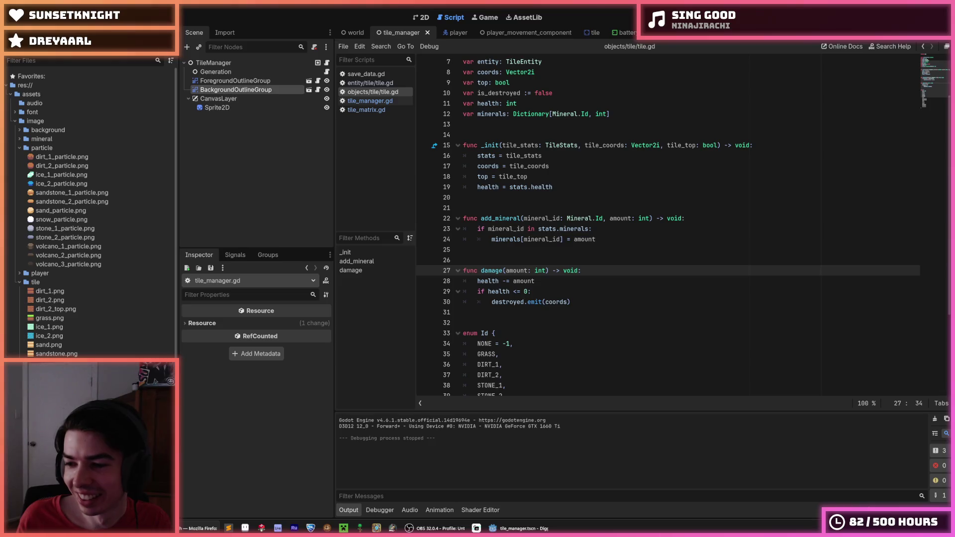
click(605, 250)
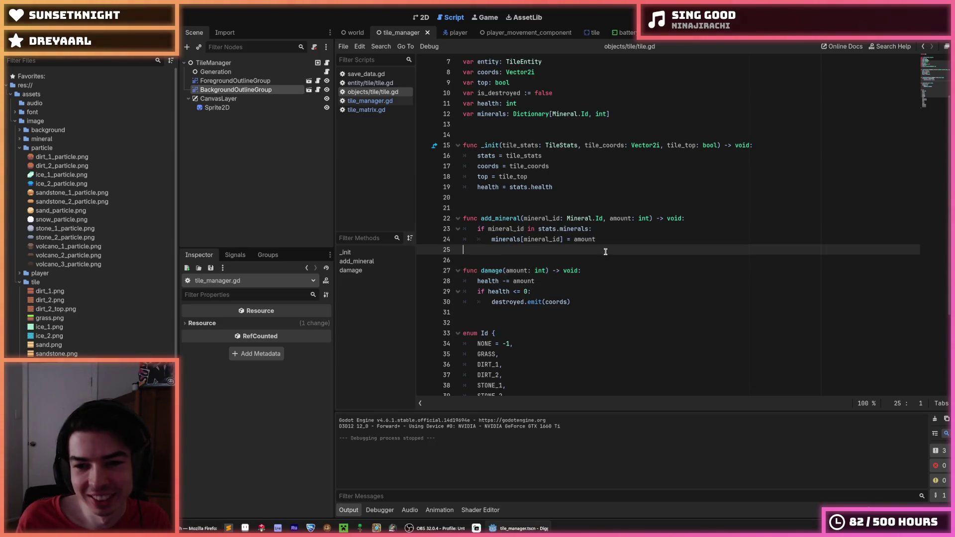
click(360, 102)
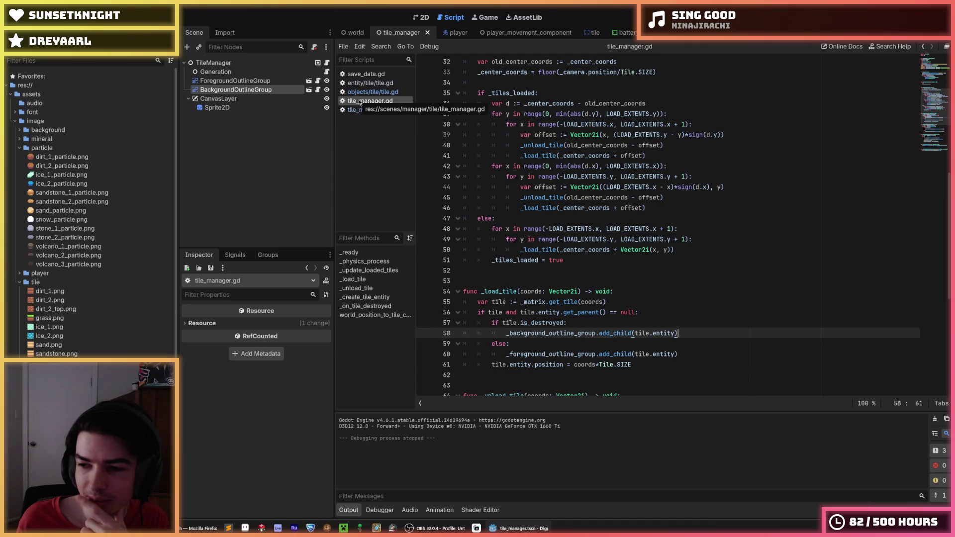
scroll(606, 253, down, 3)
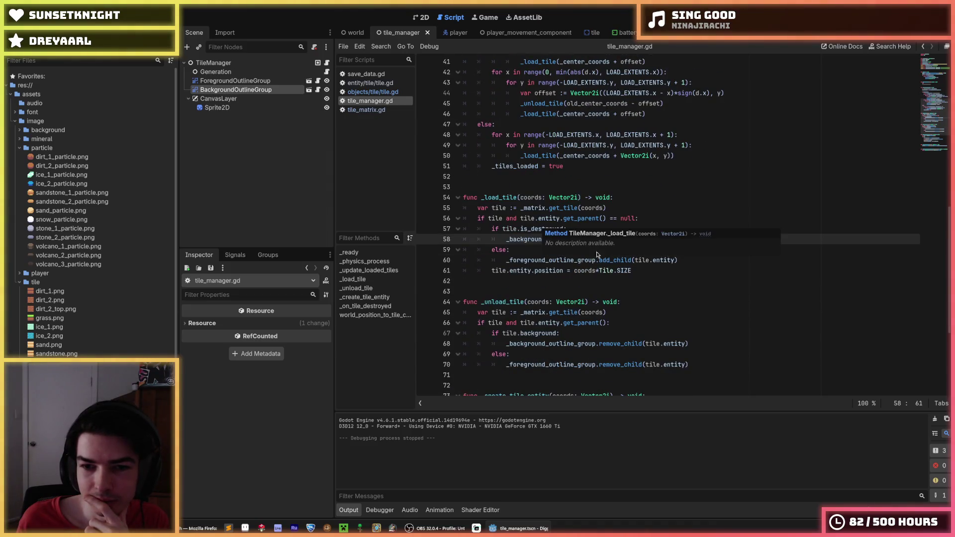
click(523, 253)
- Cross-check the objects and entity tile.gd scripts against tile_manager.gd
click(373, 92)
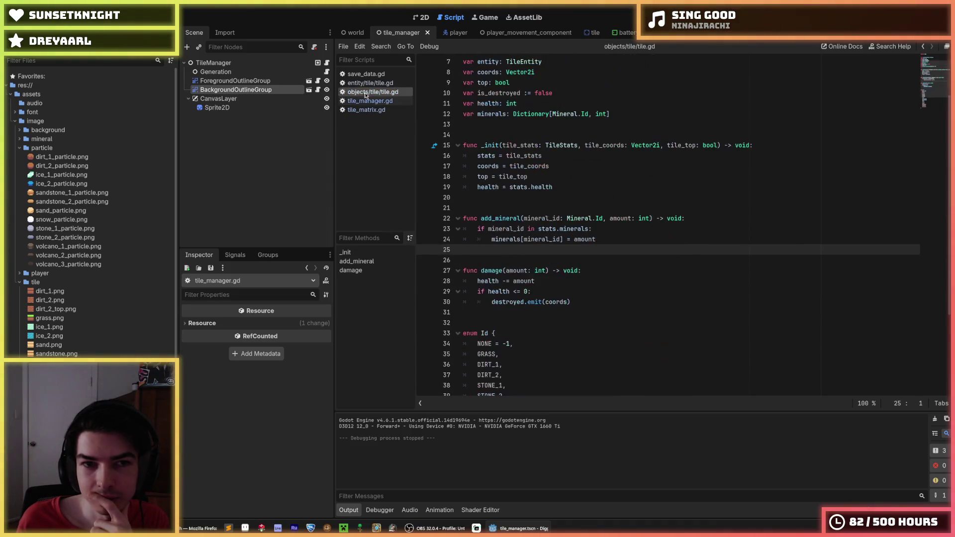
click(369, 84)
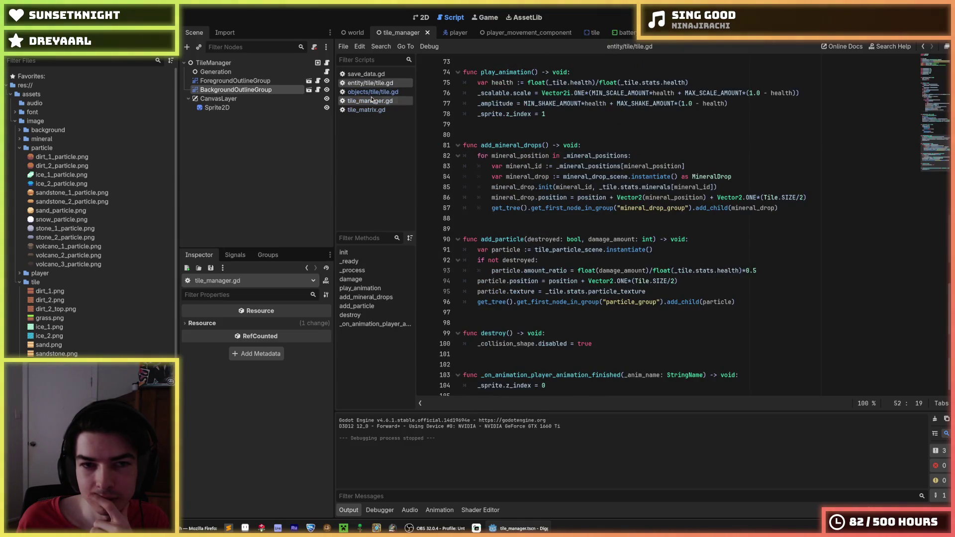
click(371, 98)
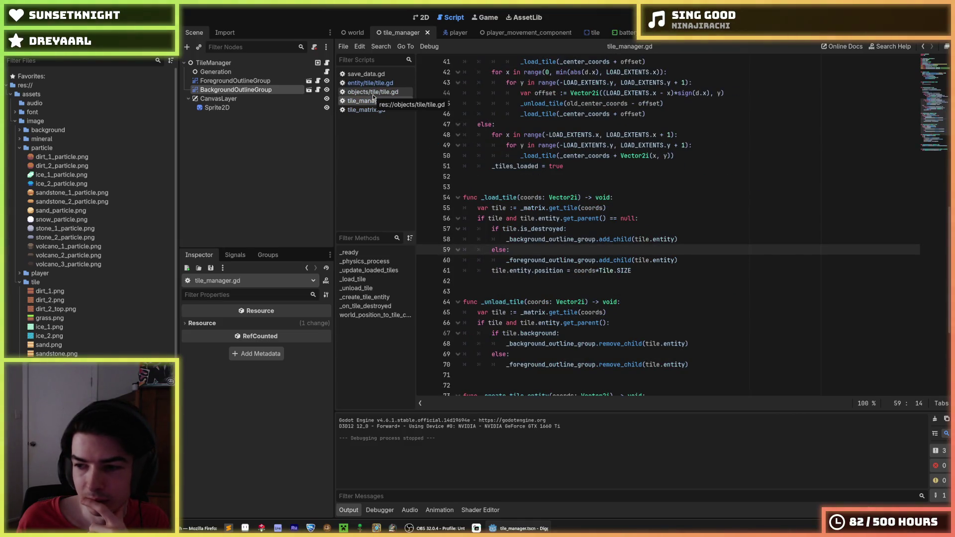
scroll(671, 252, down, 5)
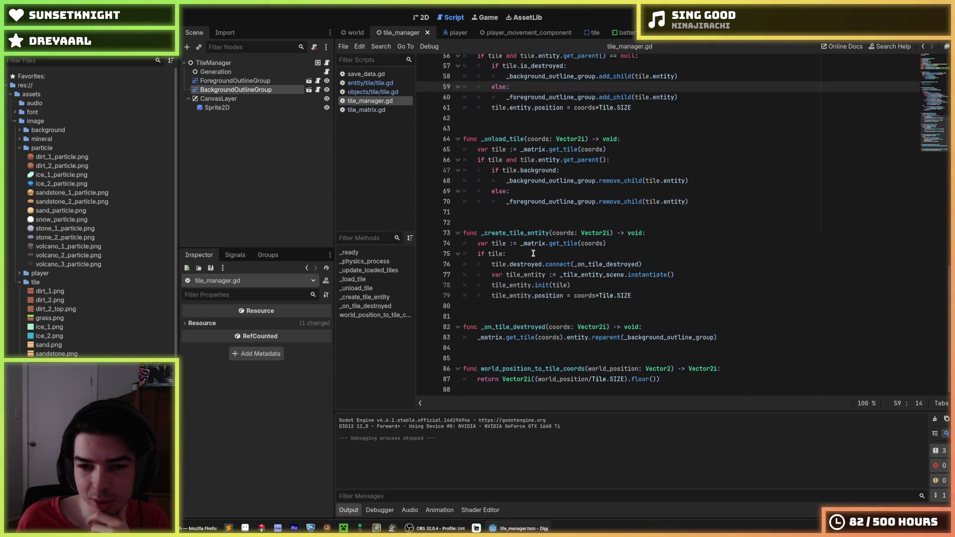
scroll(533, 254, up, 10)
click(371, 91)
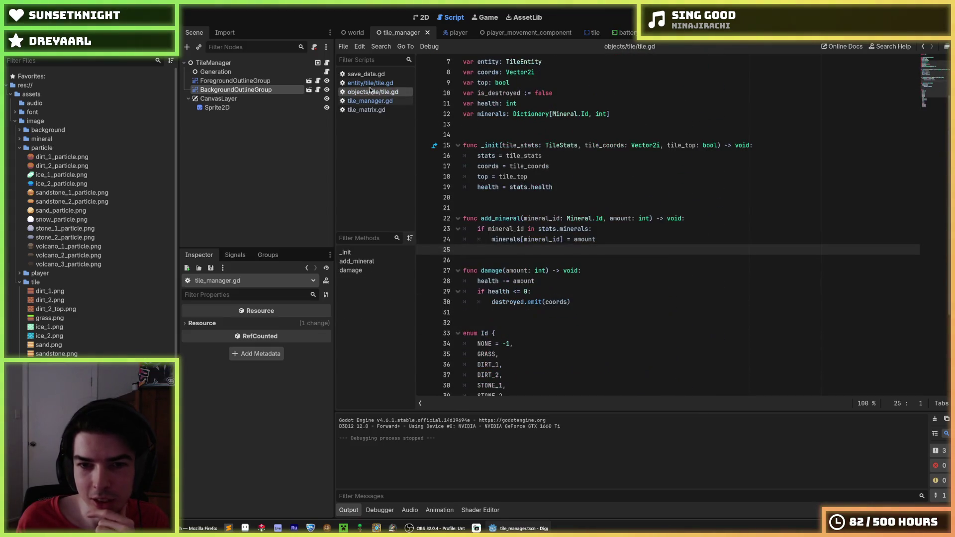
click(373, 100)
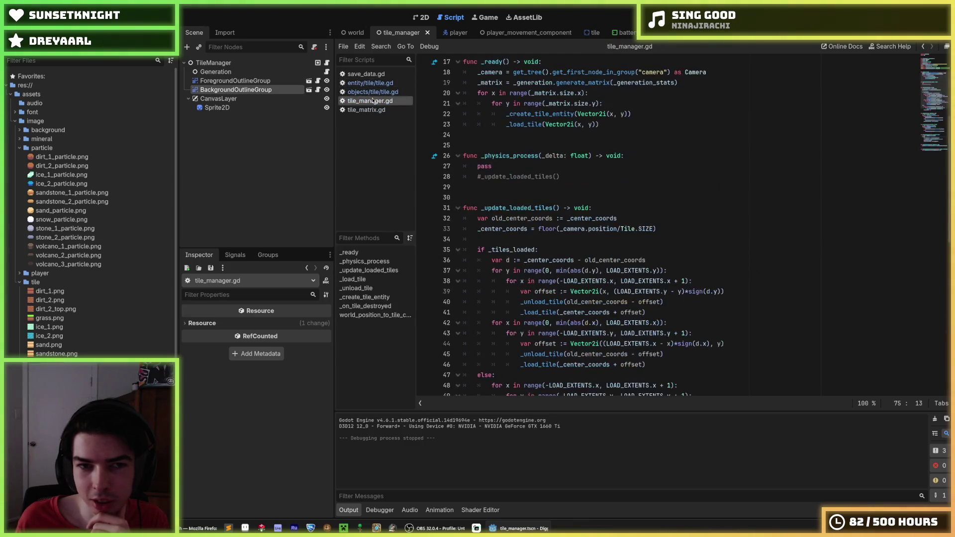
click(371, 92)
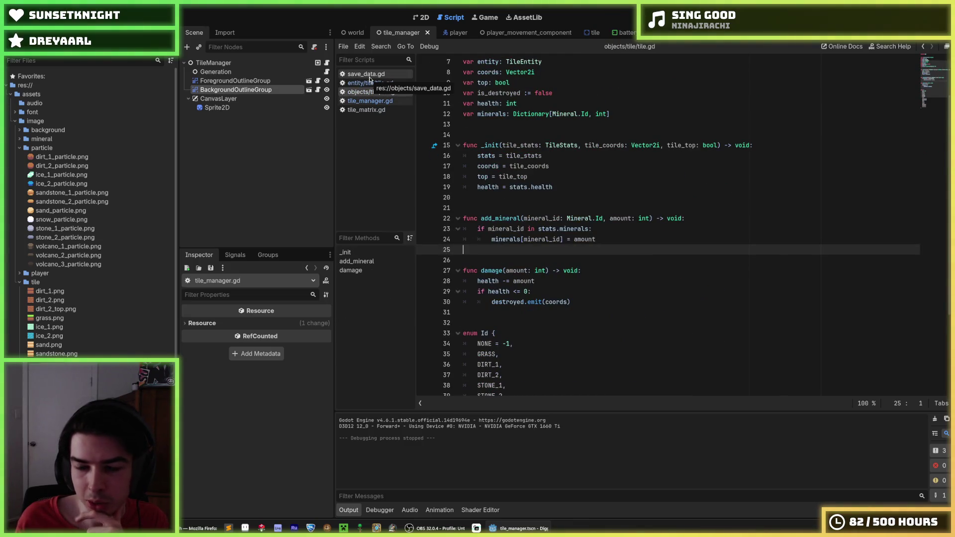
- Glance at save_data.gd and the entity tile.gd, then bring up tile_matrix.gd
click(369, 76)
click(371, 83)
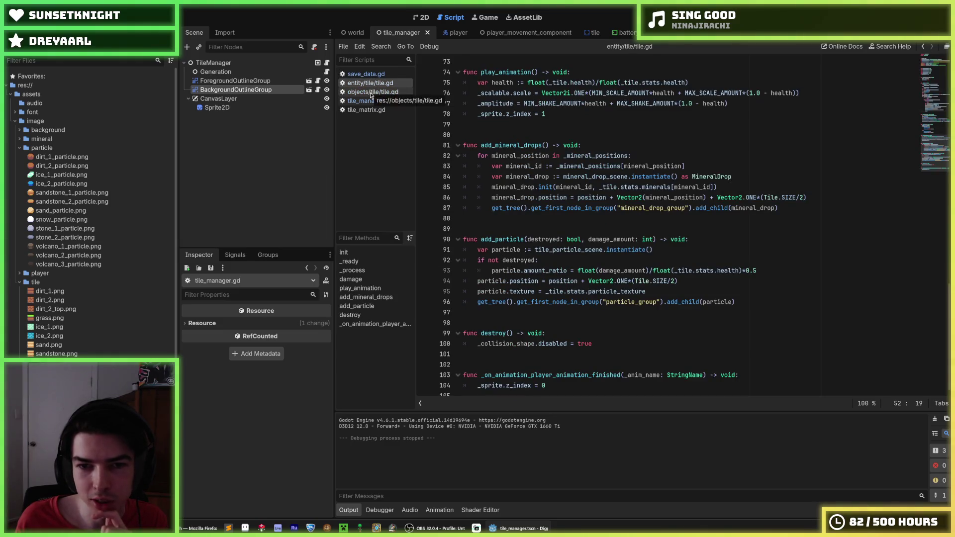
scroll(543, 196, up, 4)
scroll(543, 197, down, 4)
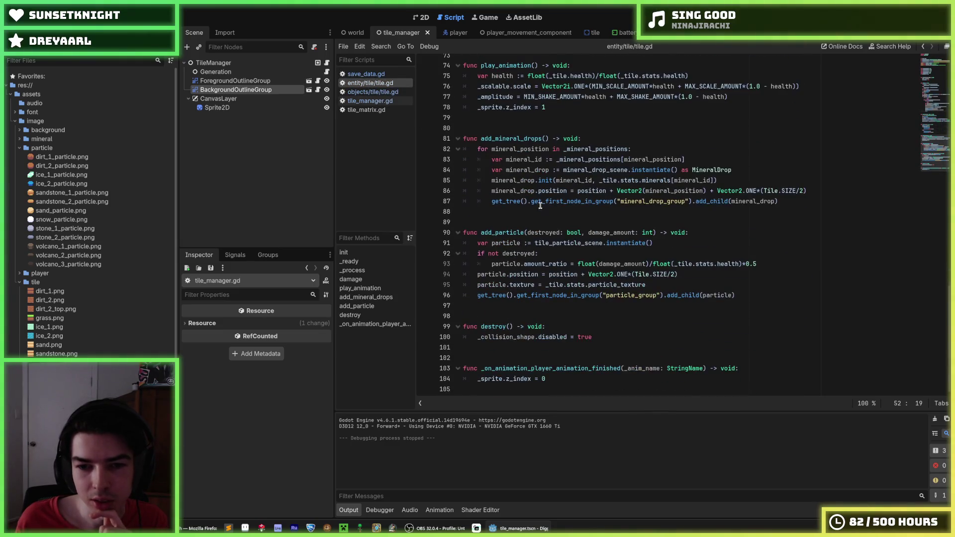
click(372, 92)
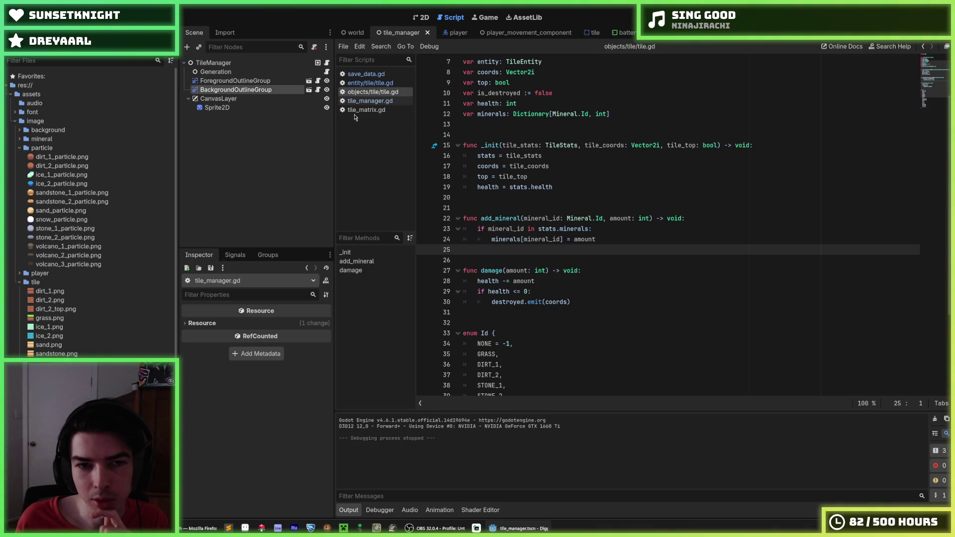
click(370, 100)
click(368, 109)
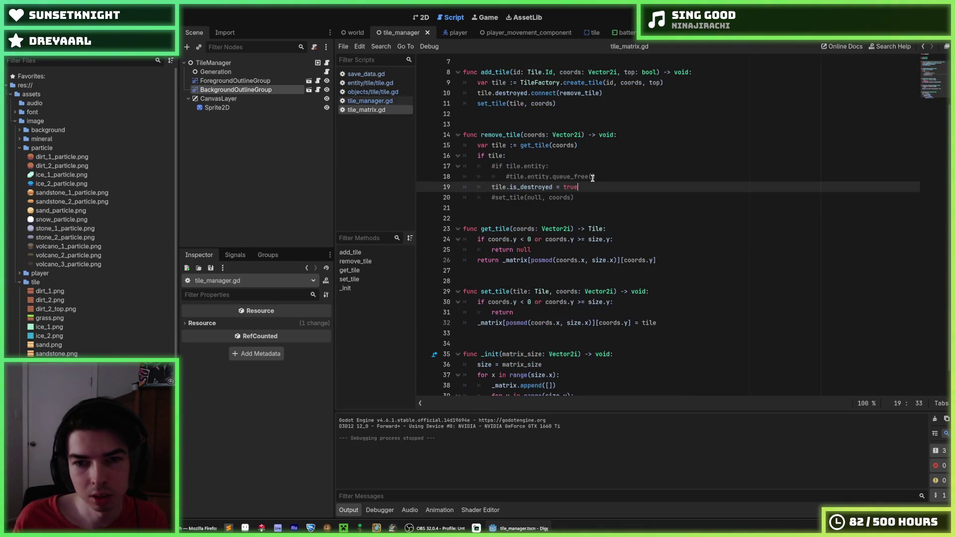
- Uncomment the entity queue_free and set_tile(null) lines in remove_tile, save, and run the project
key(Up)
key(shift+Up)
key(ctrl+k)
key(Down)
key(Down)
key(Down)
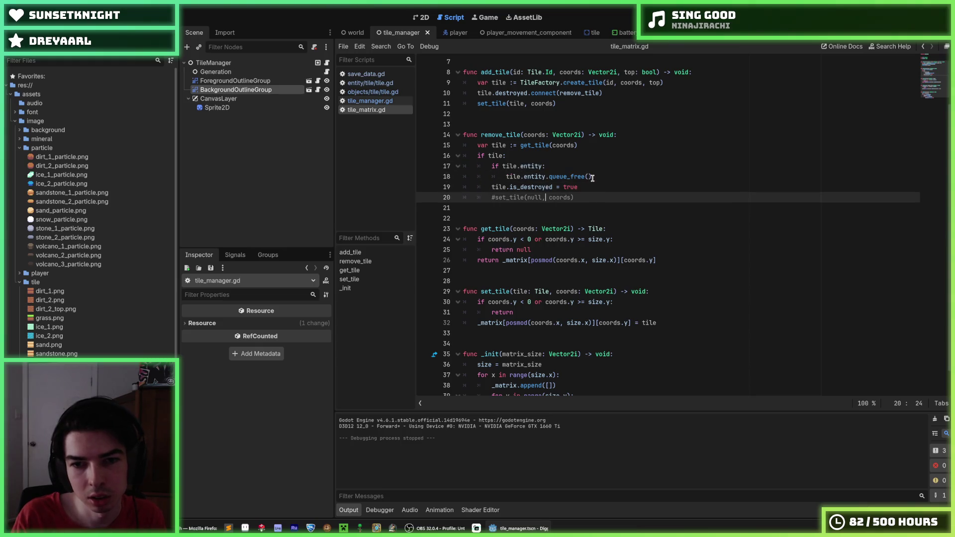
key(ctrl+k)
key(Up)
key(ctrl+k)
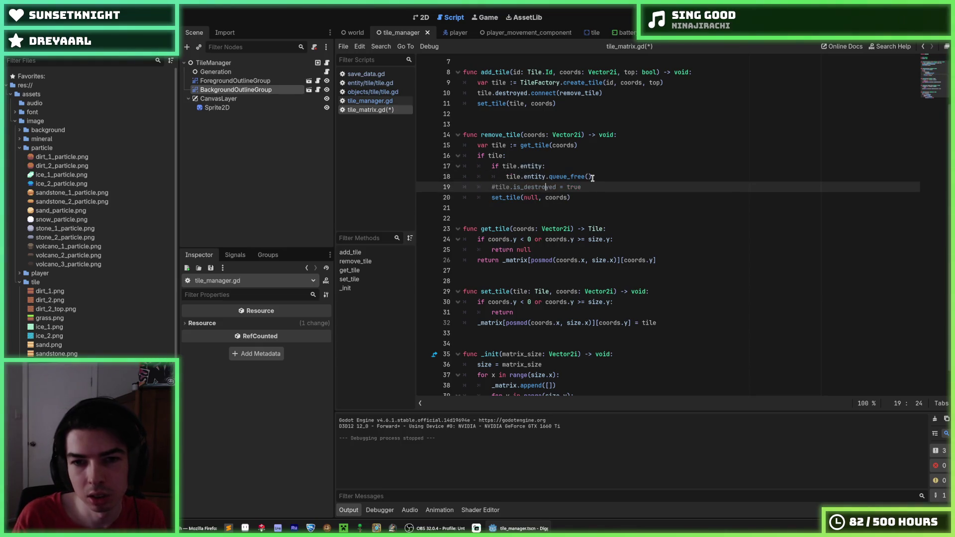
key(ctrl+k)
key(ctrl+s)
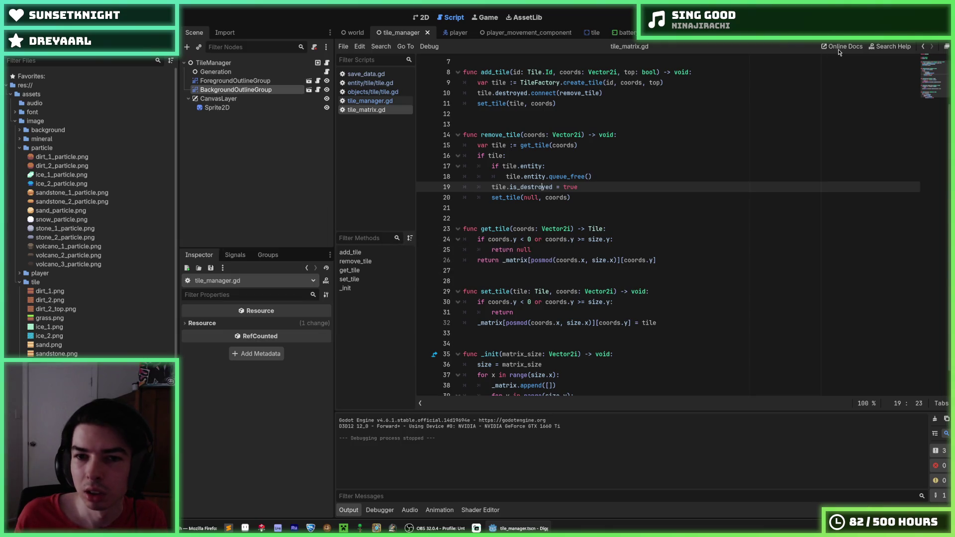
key(F5)
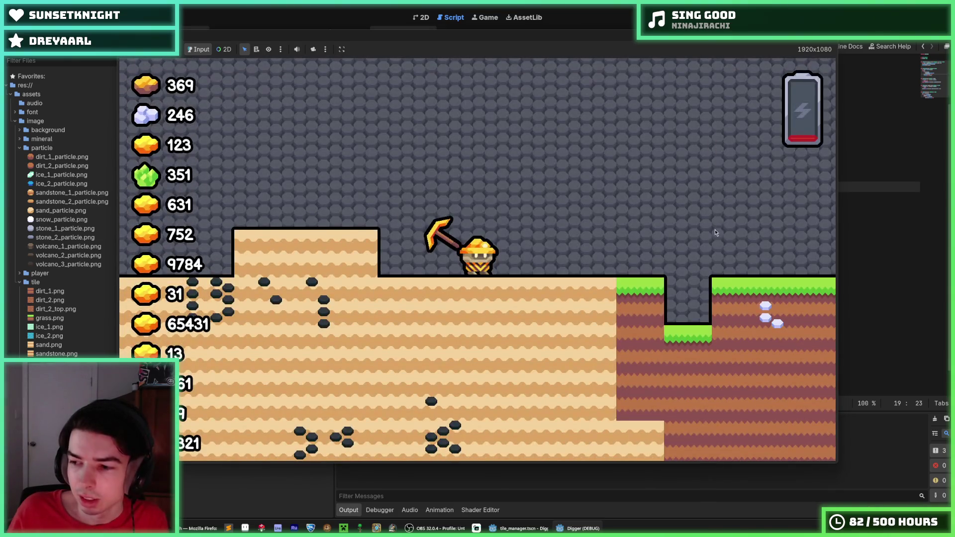
- Comment out the reparent call in _on_tile_destroyed, add pass, and relaunch the game
click(715, 229)
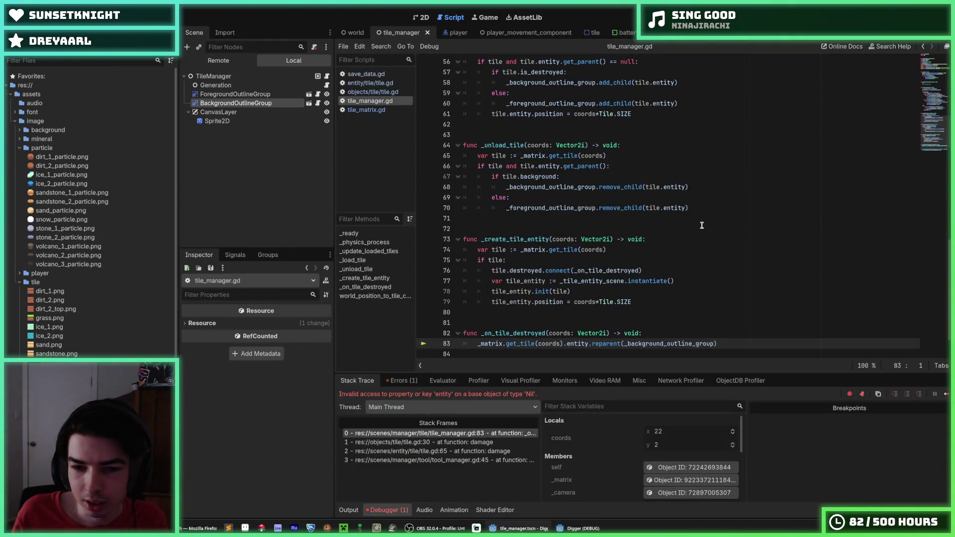
scroll(608, 303, down, 2)
drag(582, 302, 528, 279)
key(Down)
key(Down)
key(ctrl+k)
key(ctrl+shift+Return)
text(pass)
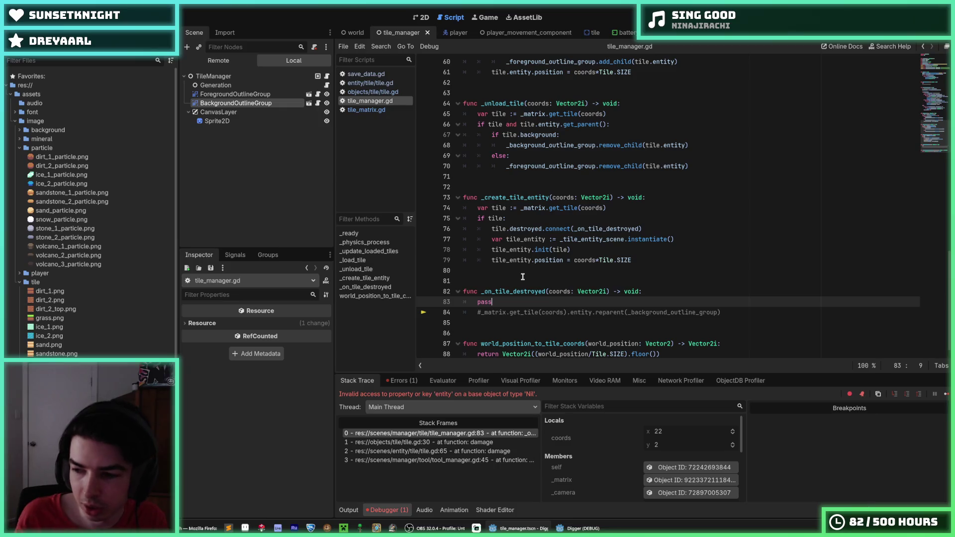
key(F8)
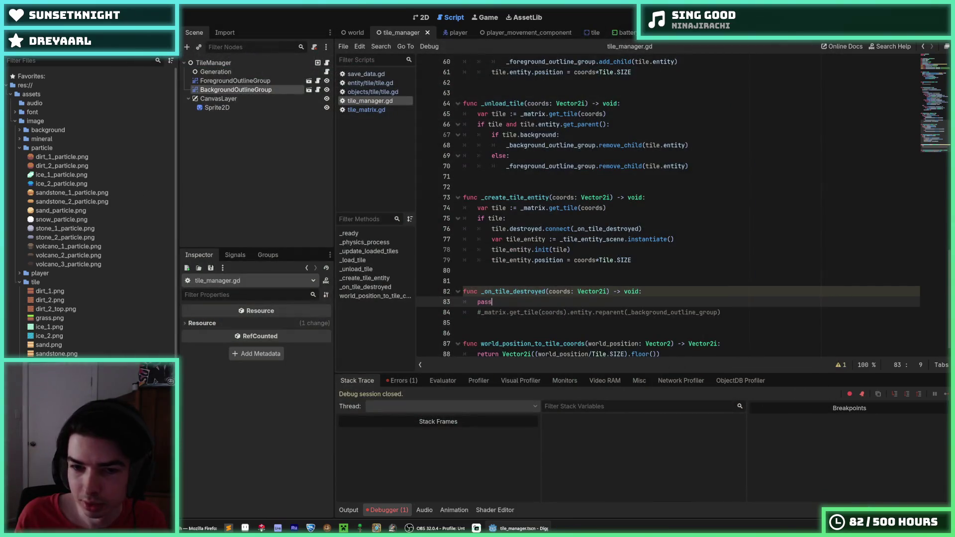
key(F5)
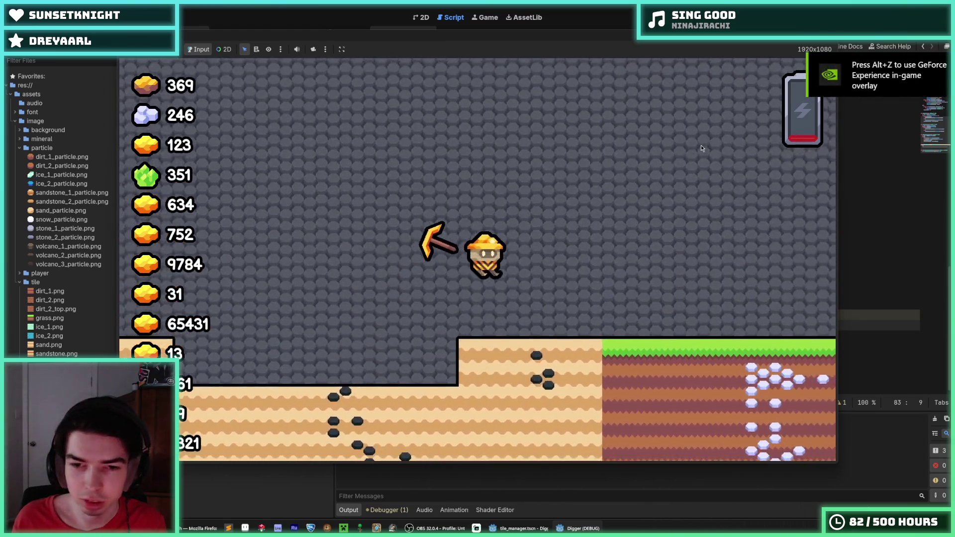
- Dig down through sand, ice and stone to the gold-bearing layer, then tunnel left
key(Right)
key(Left)
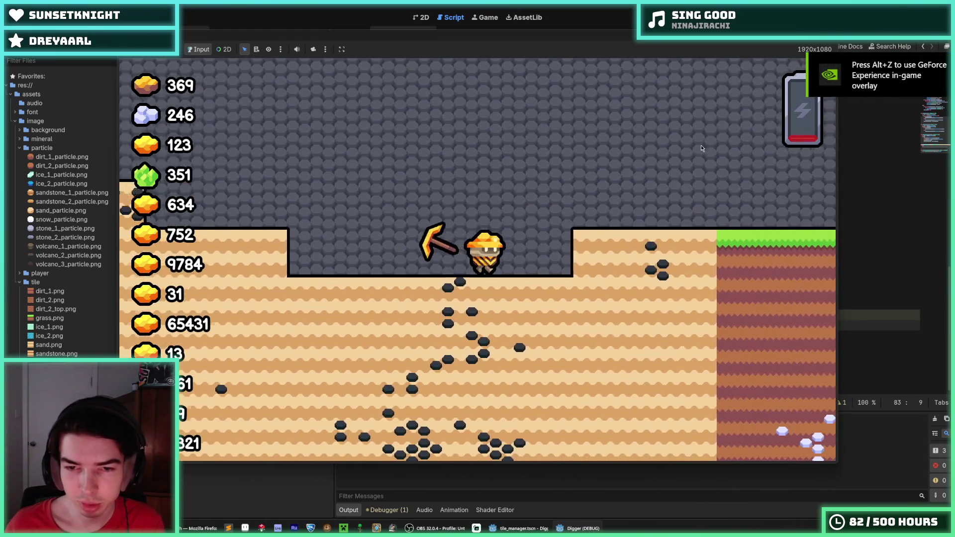
key(Right)
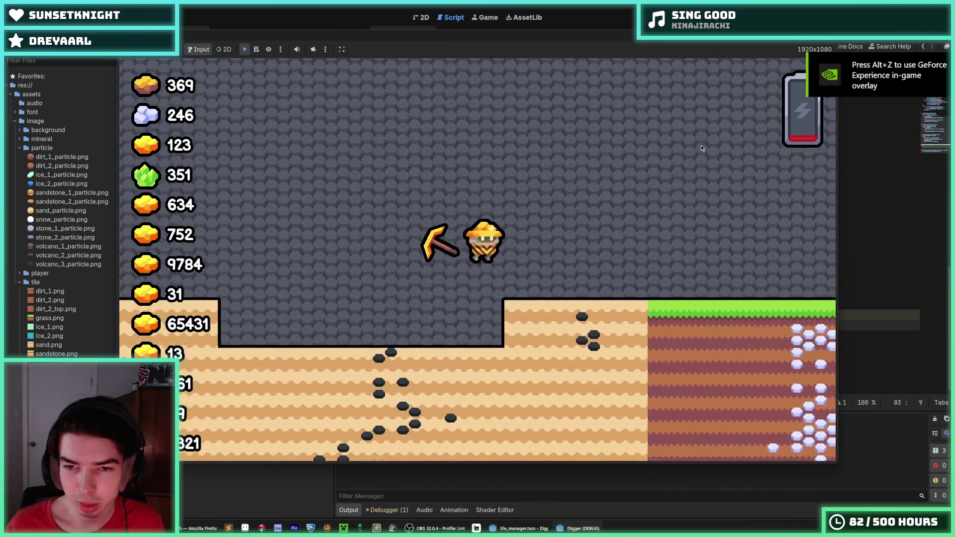
key(Left)
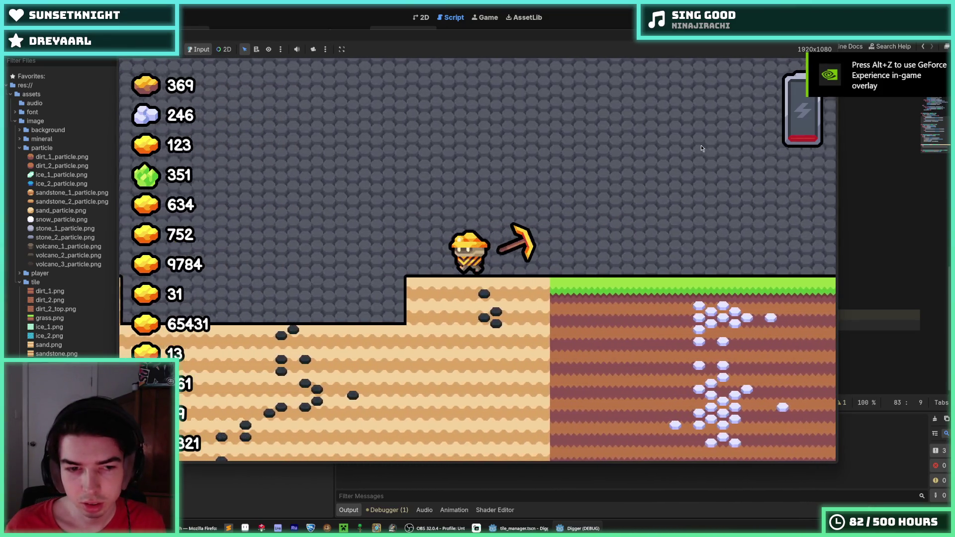
key(Down)
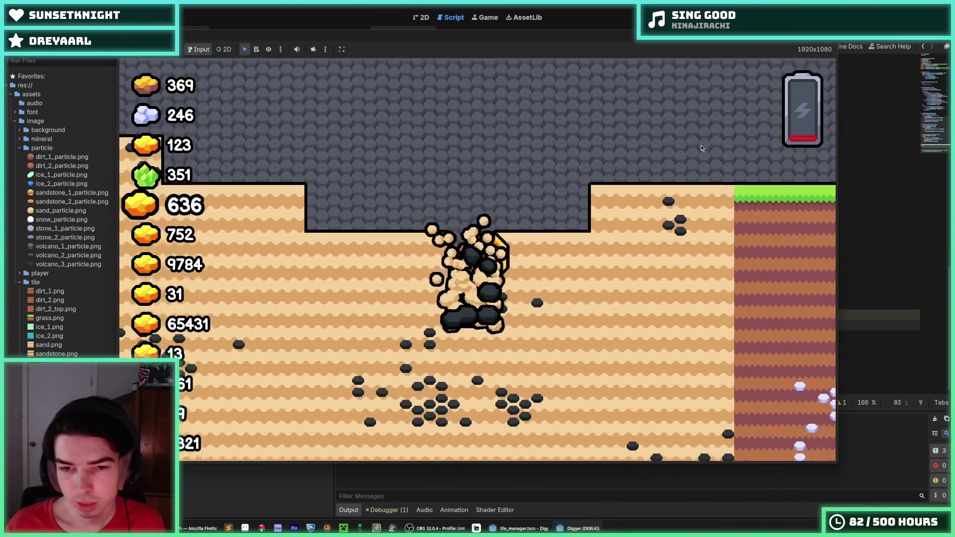
key(Right)
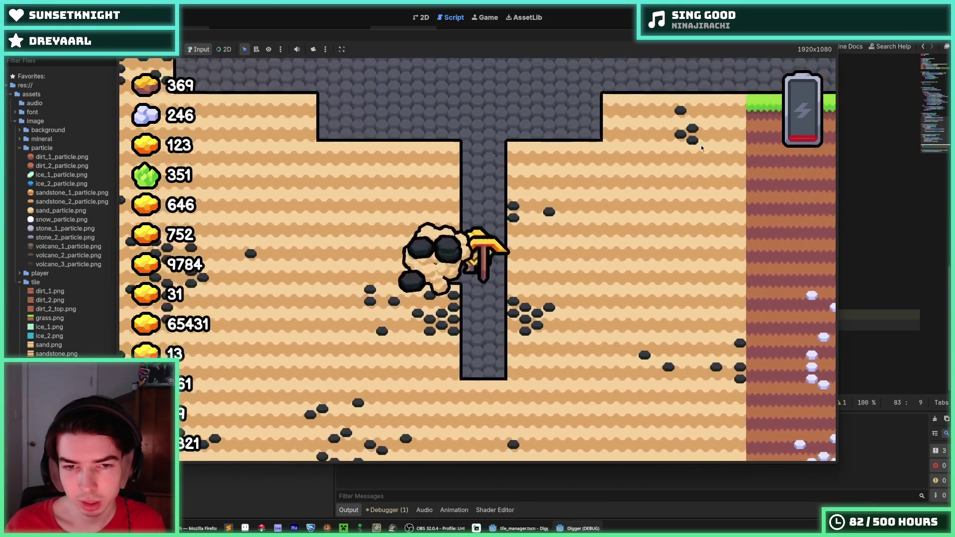
key(Right)
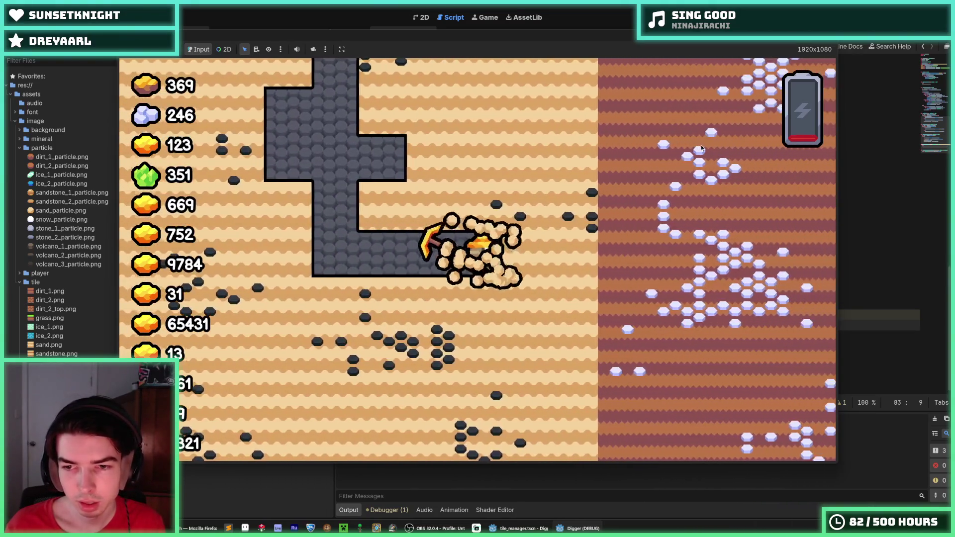
key(Down)
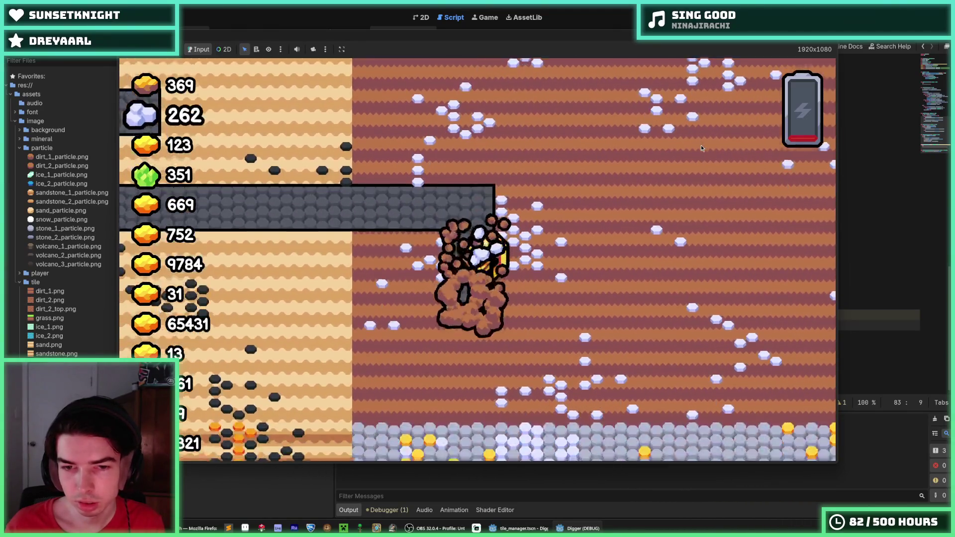
key(Right)
key(Down)
key(Down)
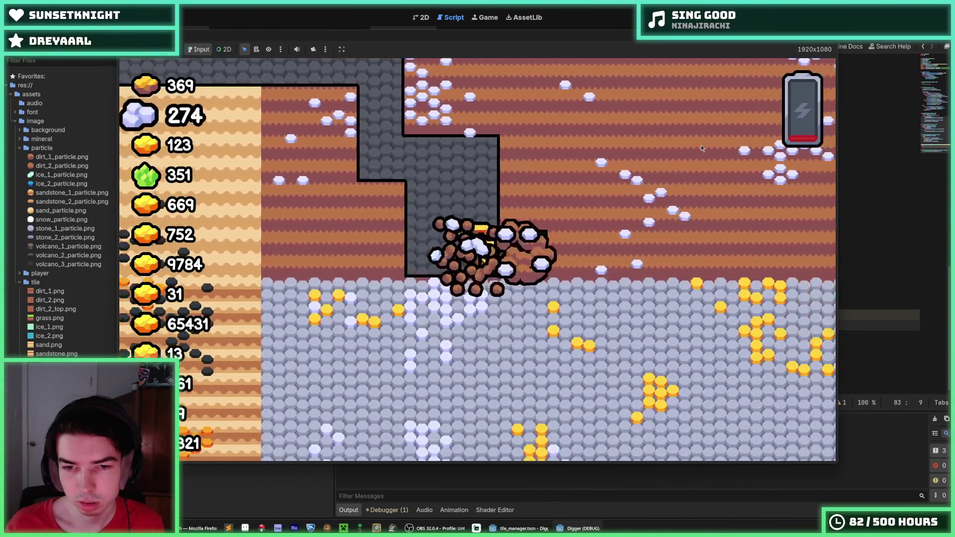
key(Right)
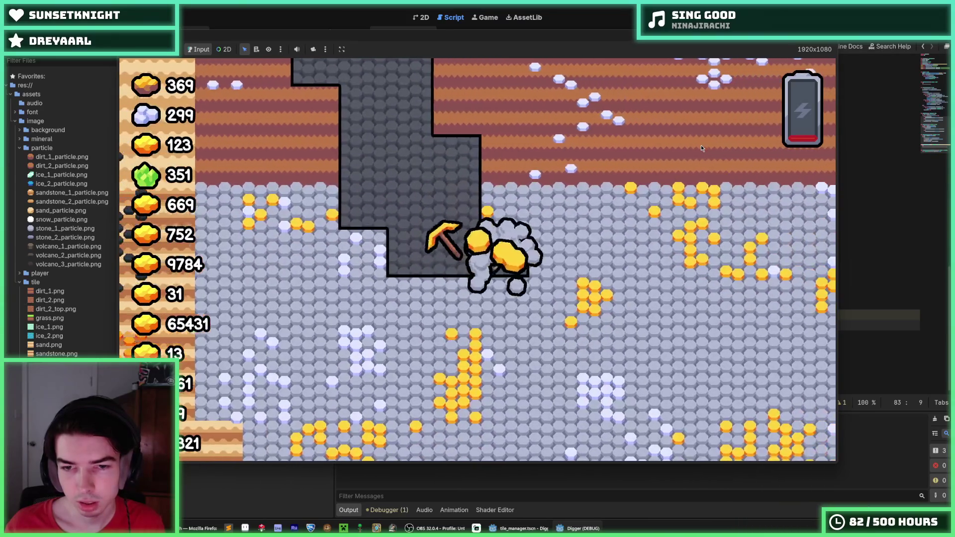
key(Down)
key(Down)
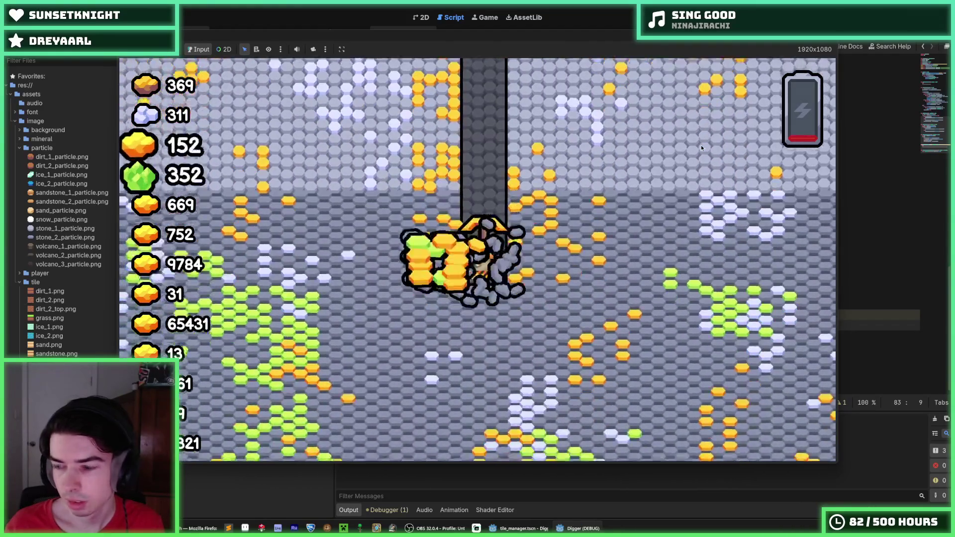
key(Left)
key(Left)
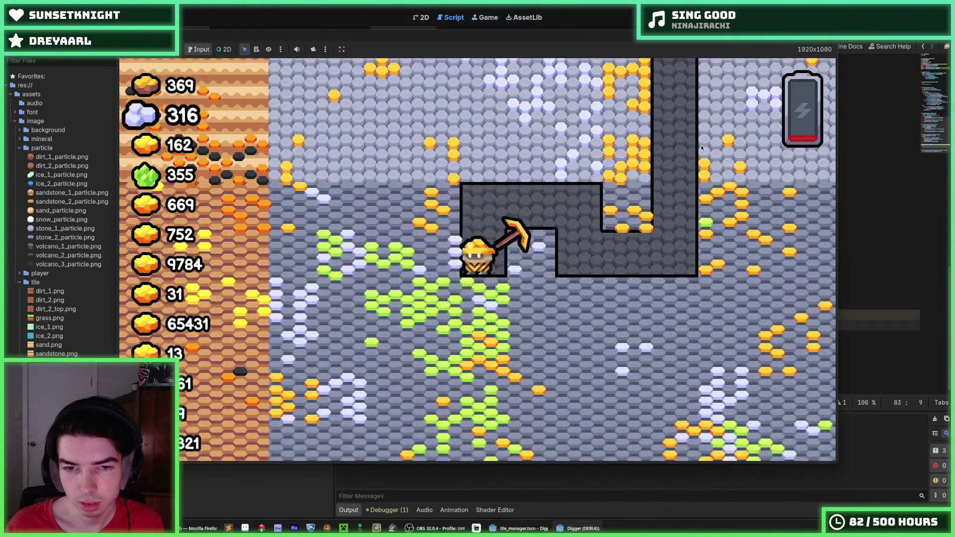
key(Left)
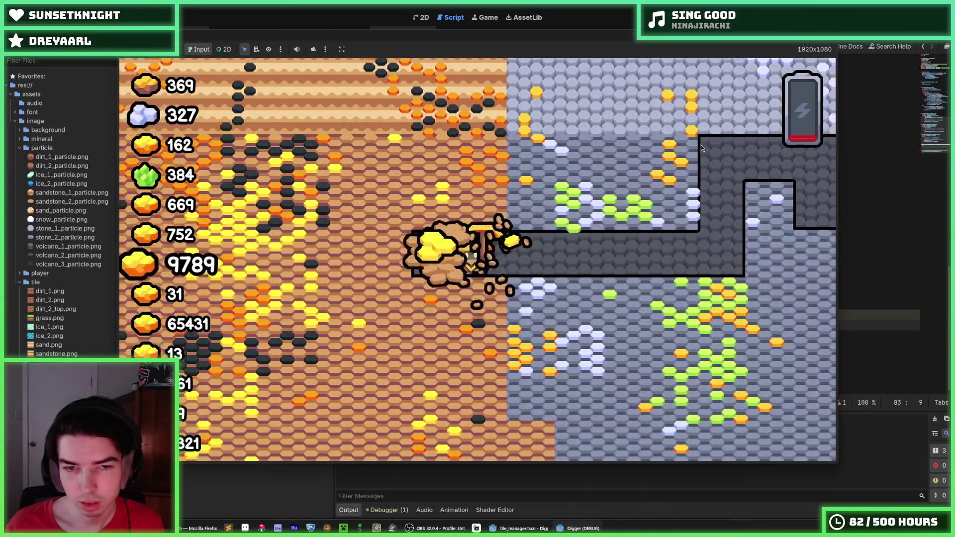
key(Left)
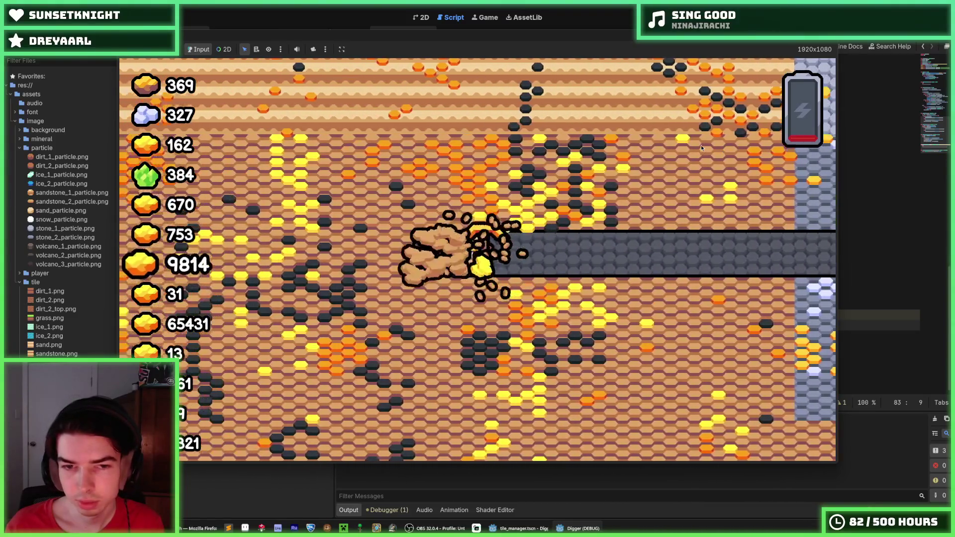
- Tunnel through the ice toward the lava, then dig back up through rock and sand toward the surface
key(Up)
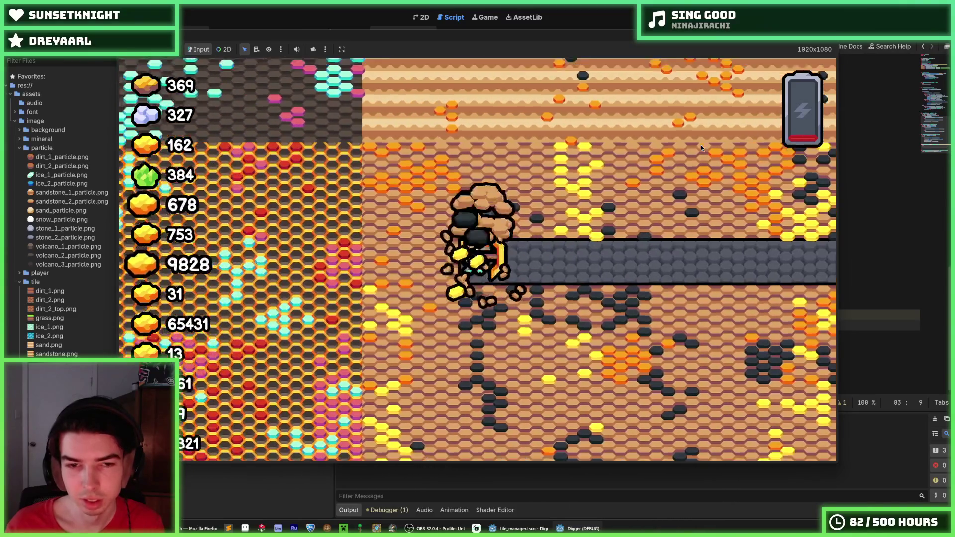
key(Left)
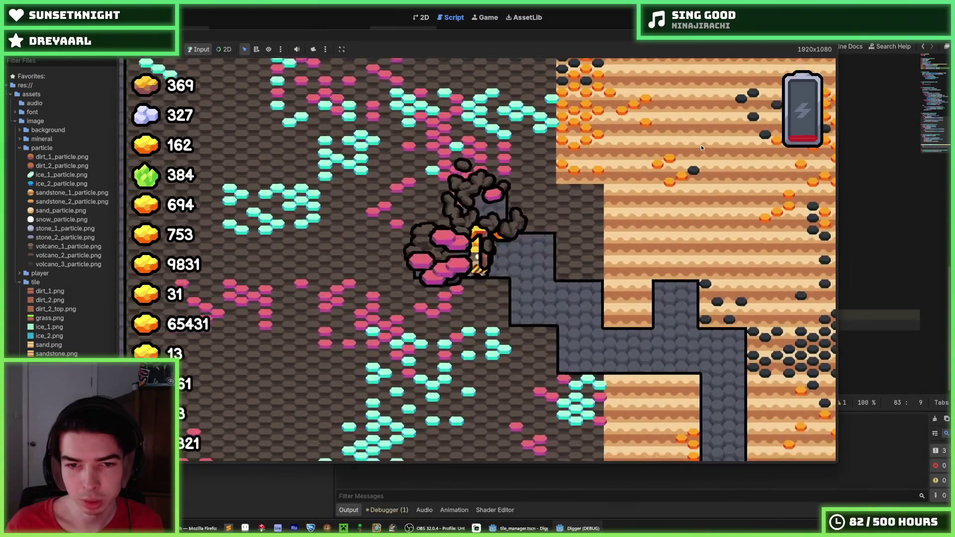
key(Down)
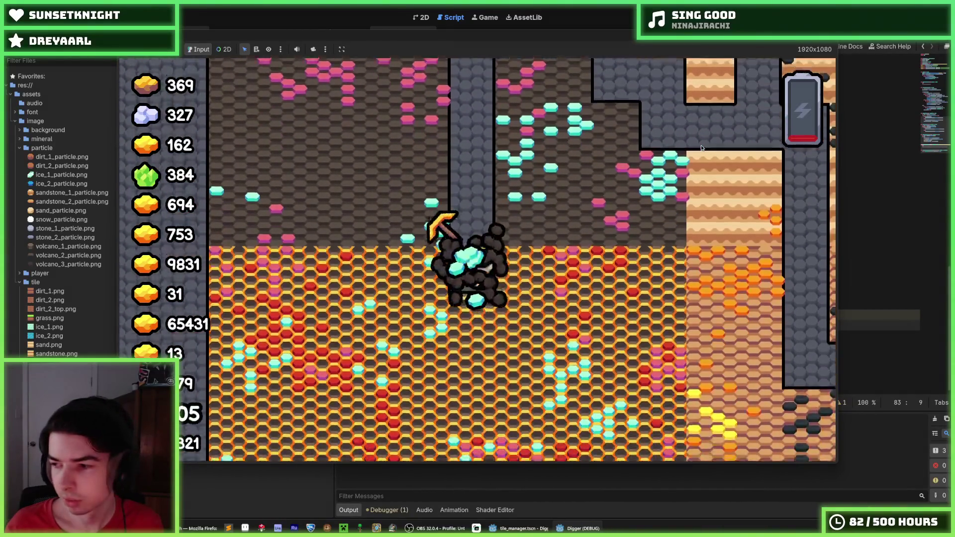
key(Left)
key(Up)
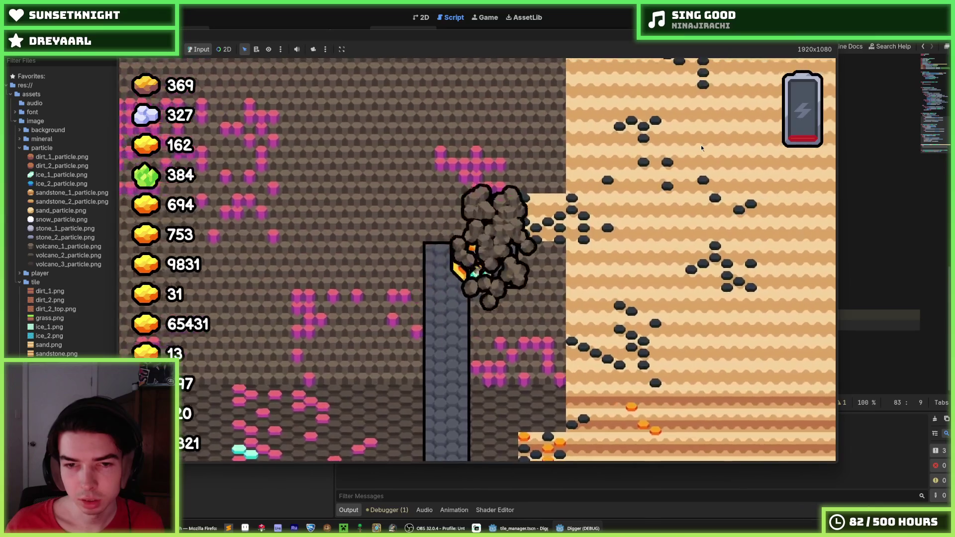
key(Right)
key(Up)
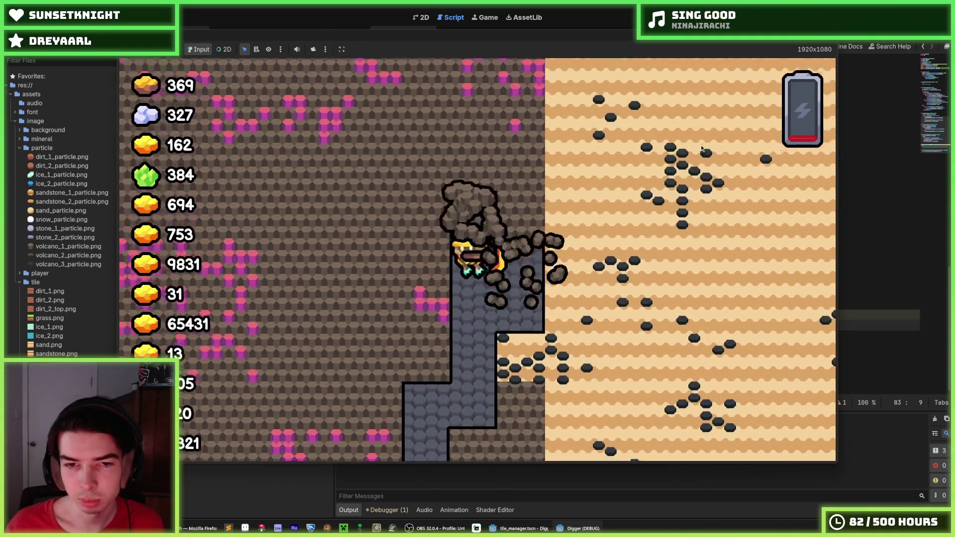
key(Left)
key(Down)
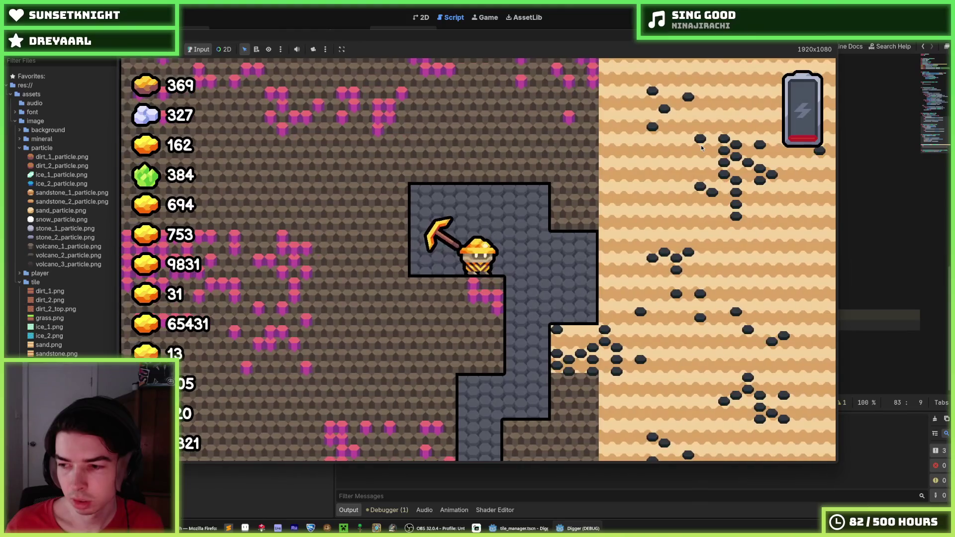
key(Up)
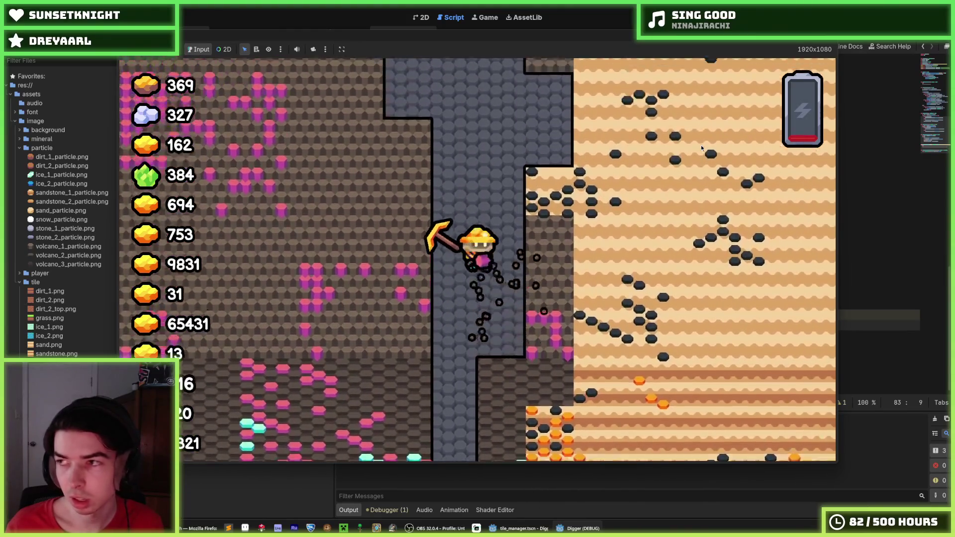
key(Up)
key(Left)
key(Right)
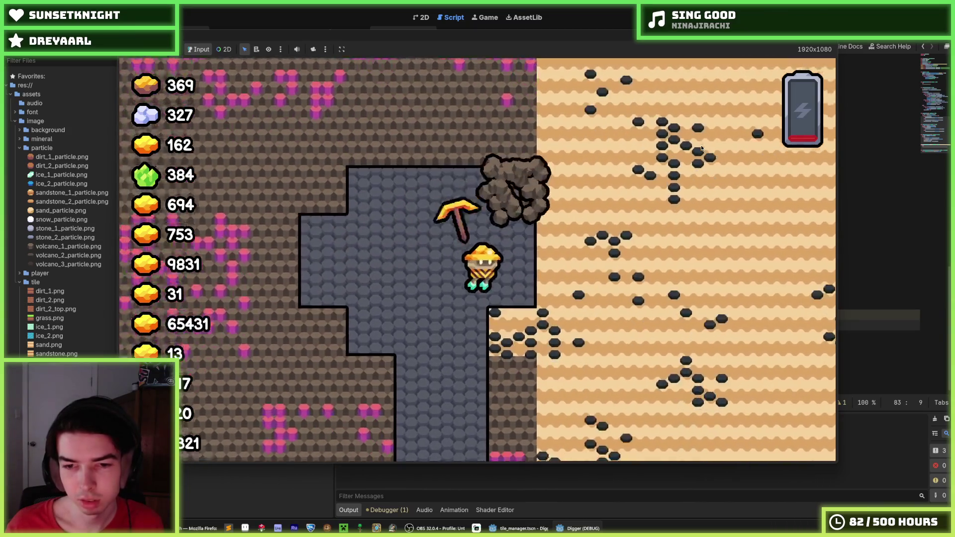
key(Right)
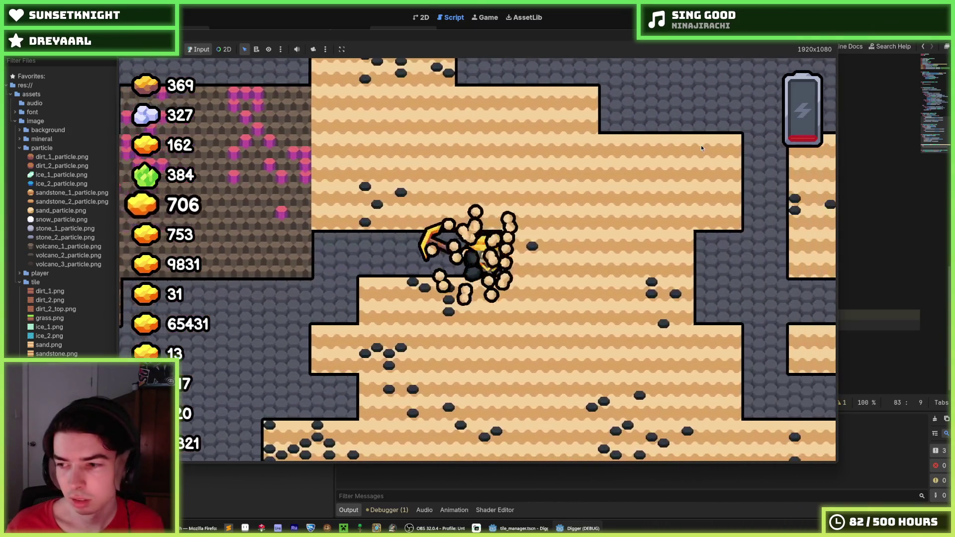
key(Up)
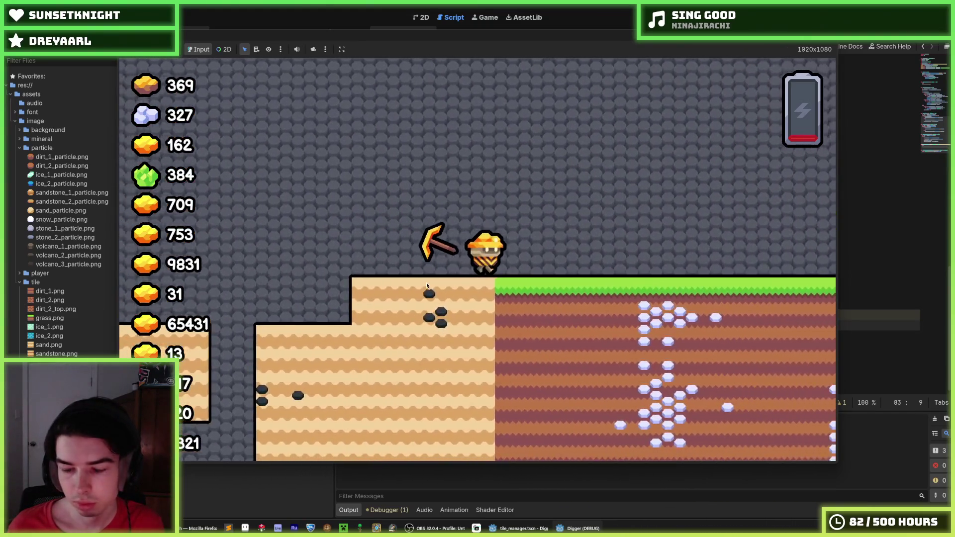
- Dig from the grass through dirt and snow down into the ice layer
key(Down)
key(Up)
key(Right)
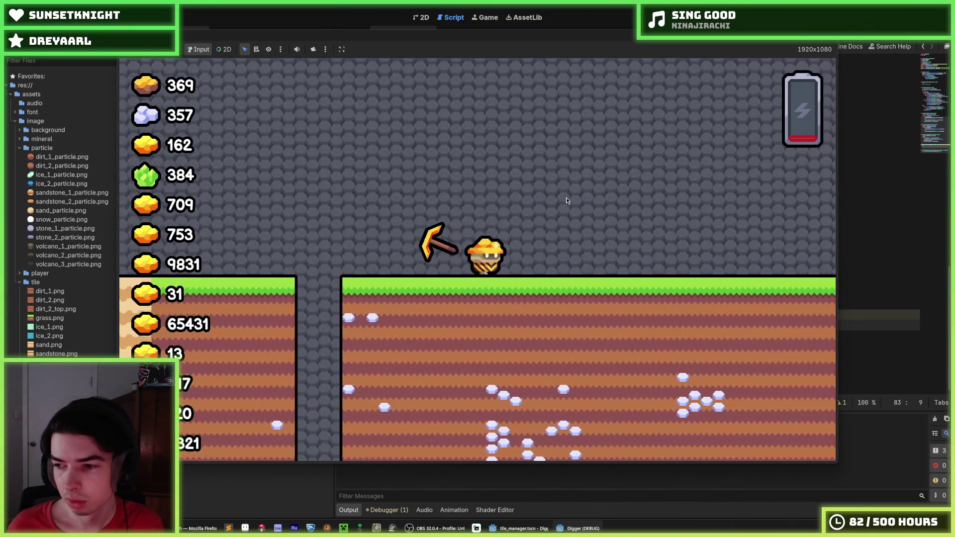
key(Down)
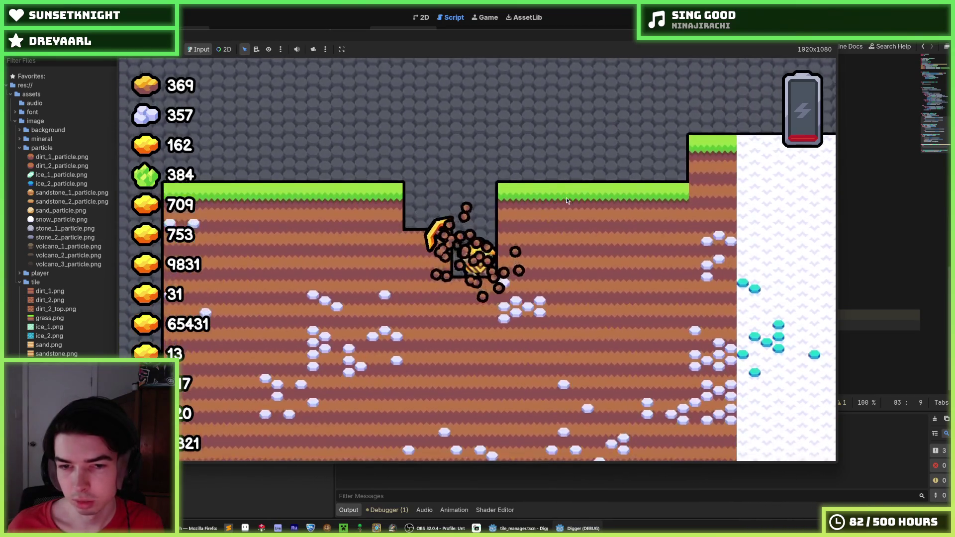
key(Right)
key(Right)
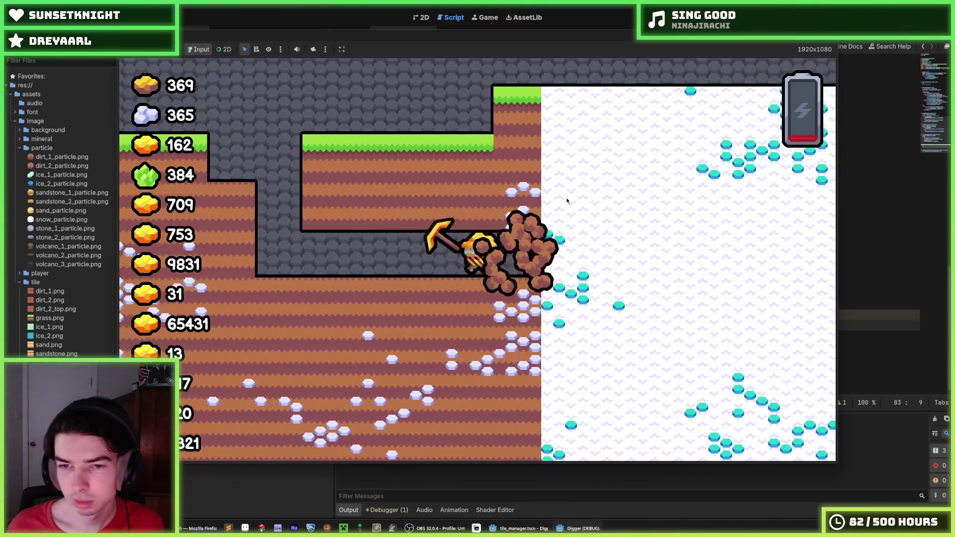
key(Down)
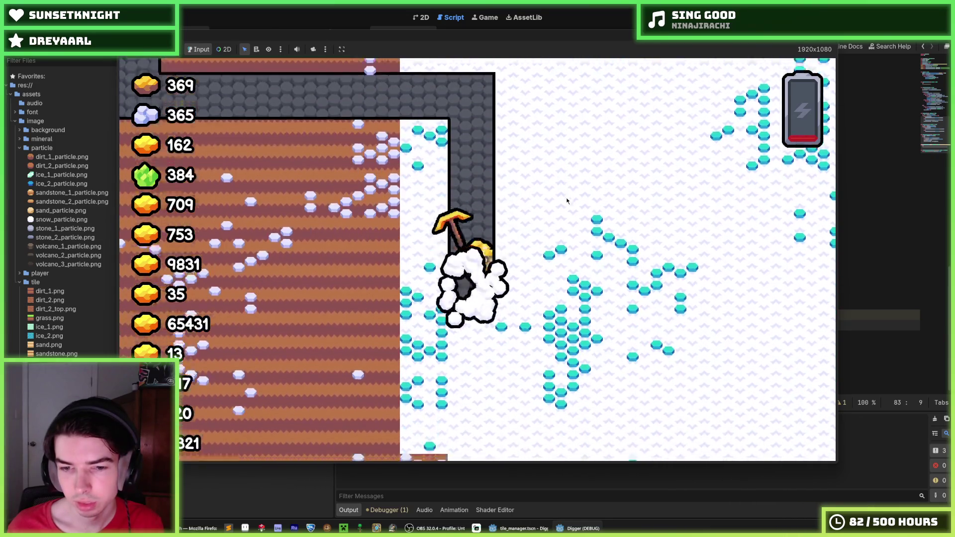
key(Right)
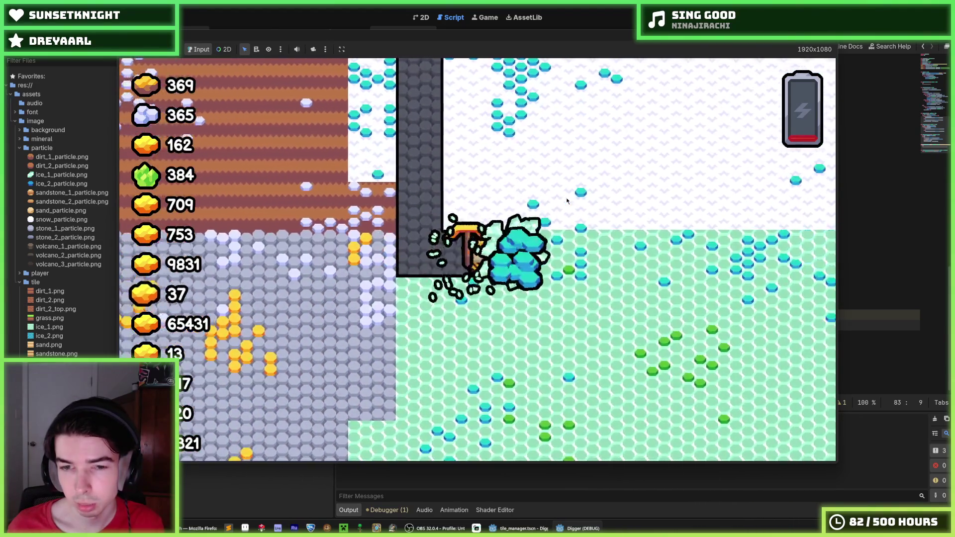
key(Down)
key(Down)
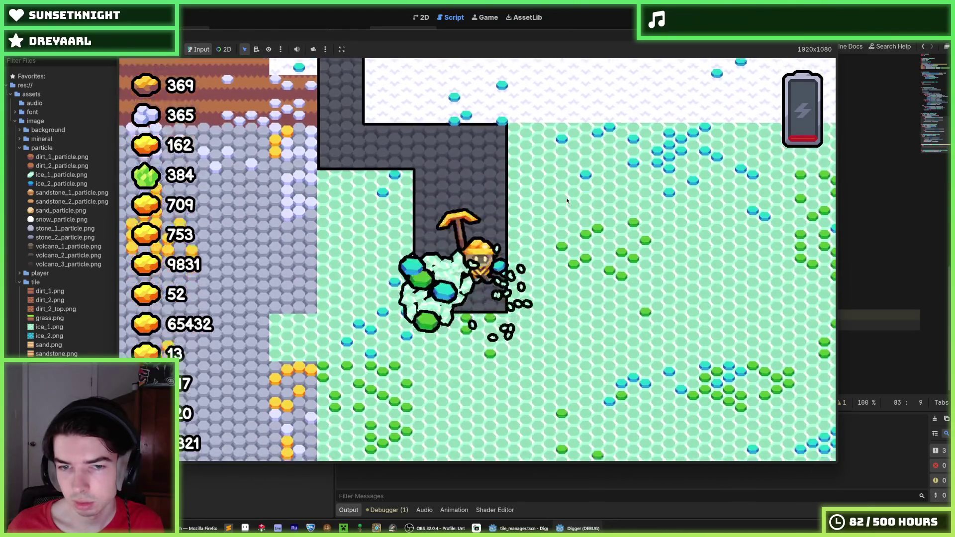
key(Down)
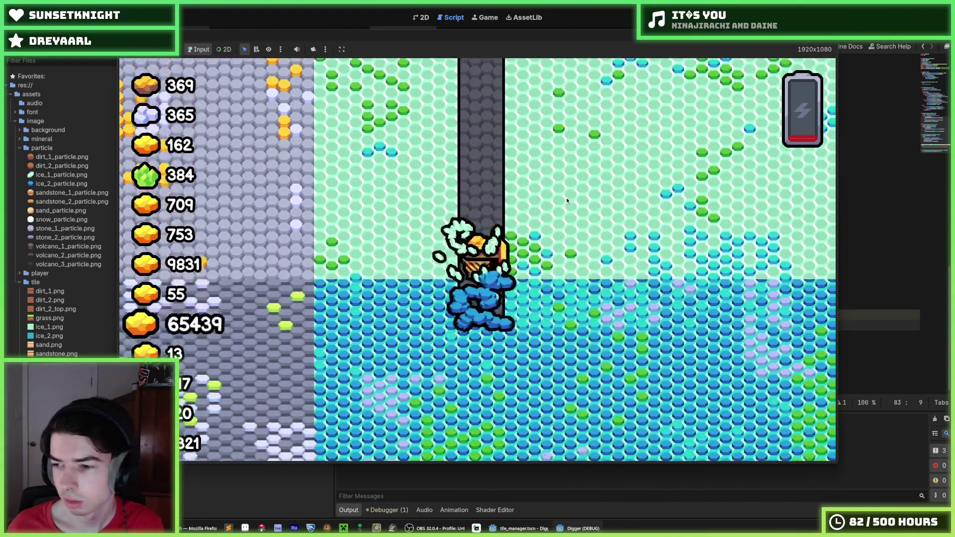
key(Right)
key(Down)
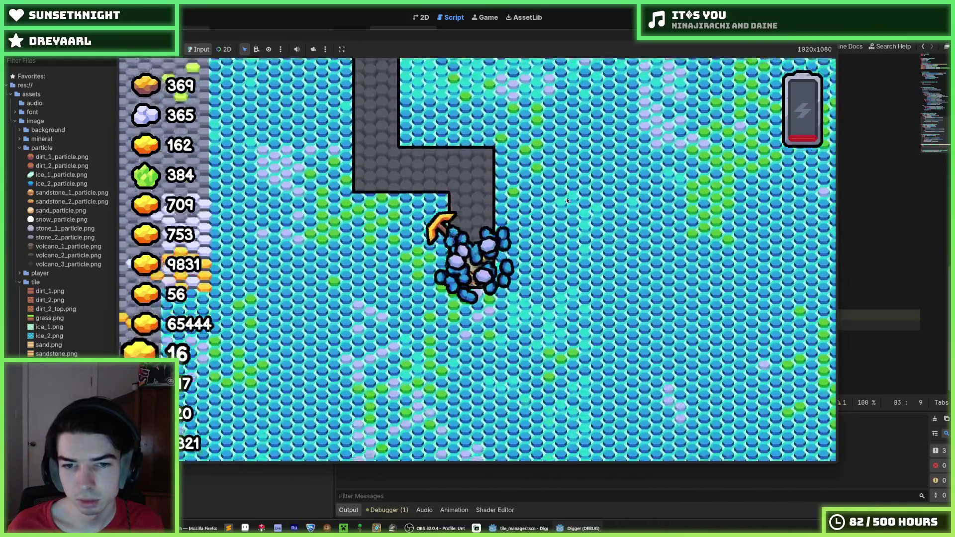
- Climb the main shaft, dig side tunnels through the ice, then stop the game
key(Left)
key(Up)
key(Up)
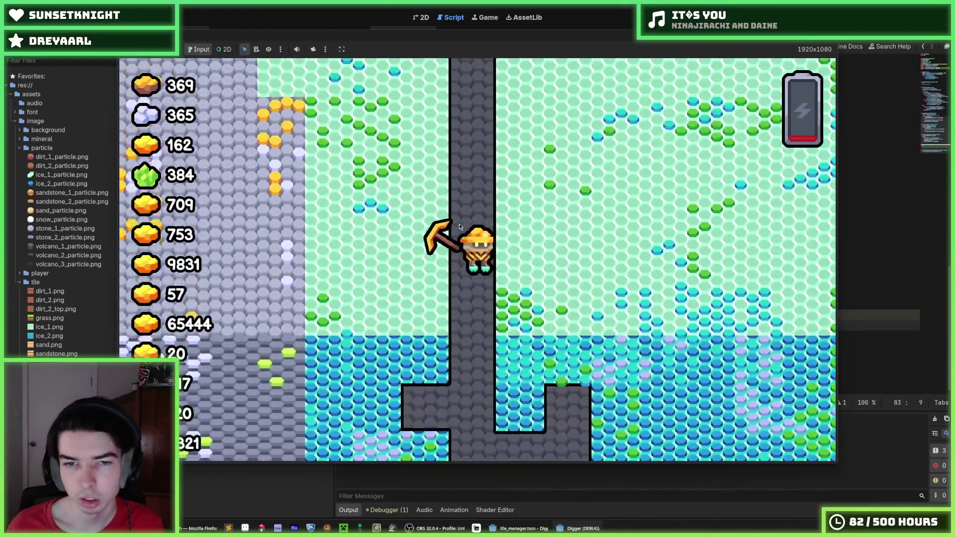
key(Up)
key(Down)
key(Left)
key(Down)
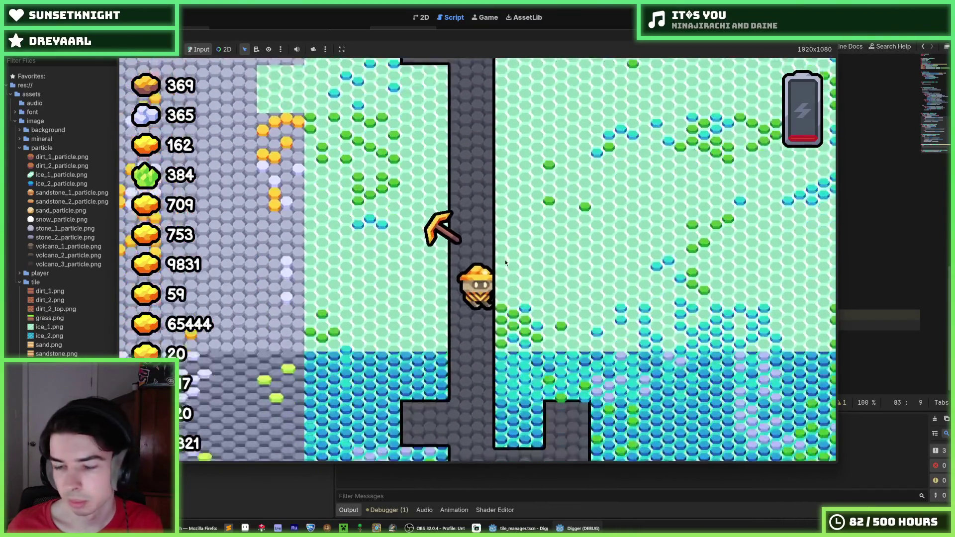
key(Left)
key(Right)
key(F8)
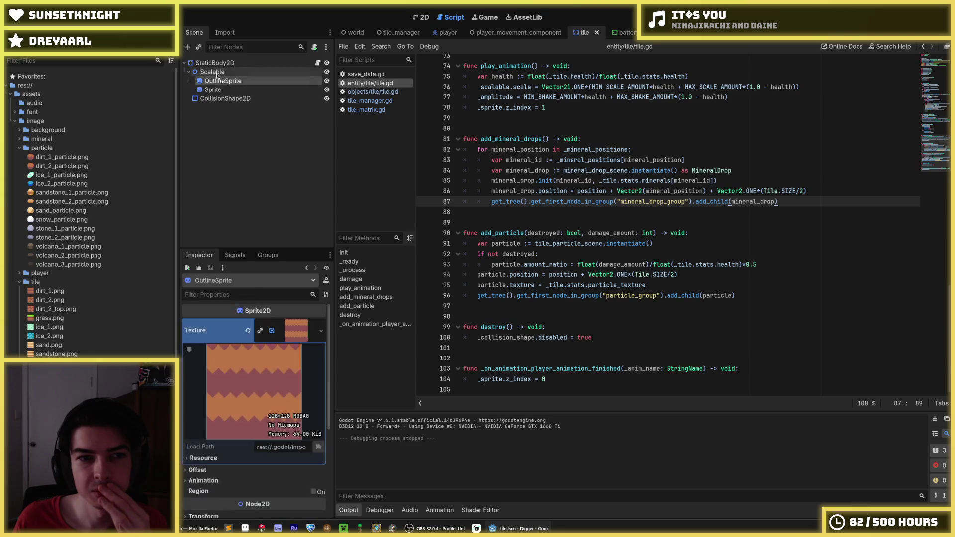
- Inspect the StaticBody2D root and the destroy() header in tile.gd, then switch to the tile_manager scene
click(215, 65)
click(215, 63)
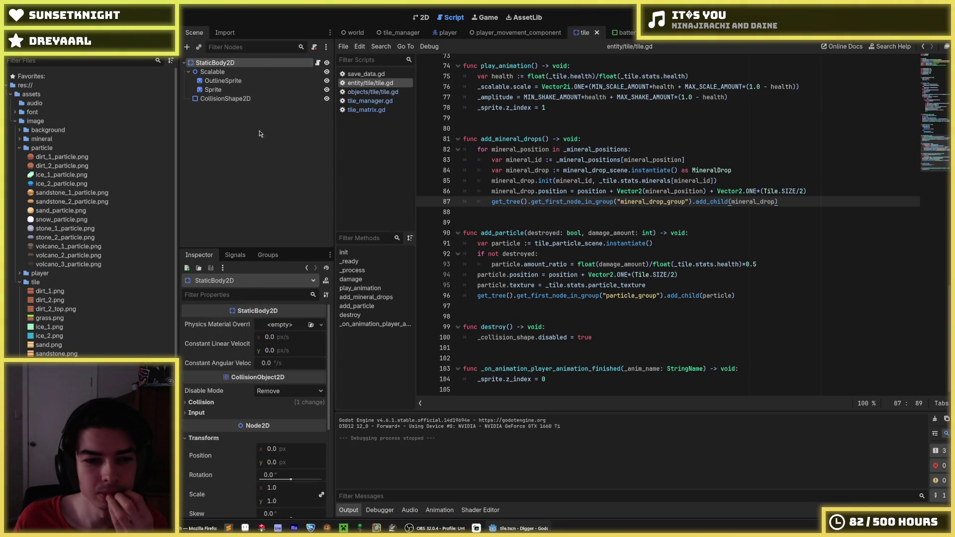
click(553, 317)
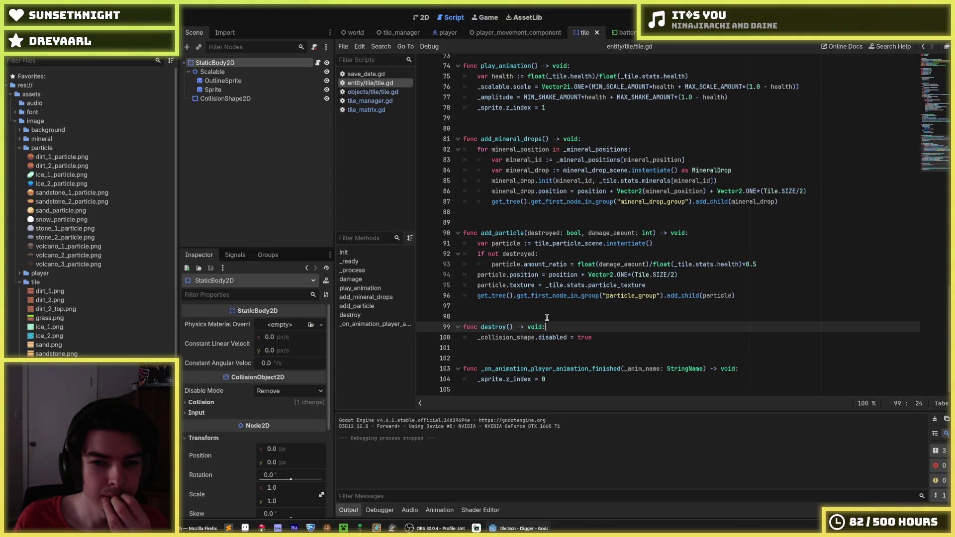
key(Down)
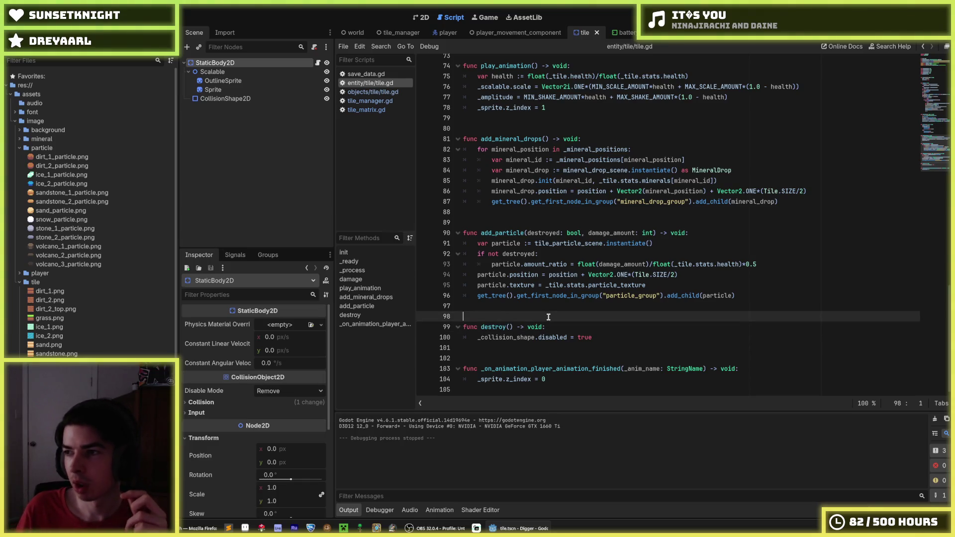
click(532, 314)
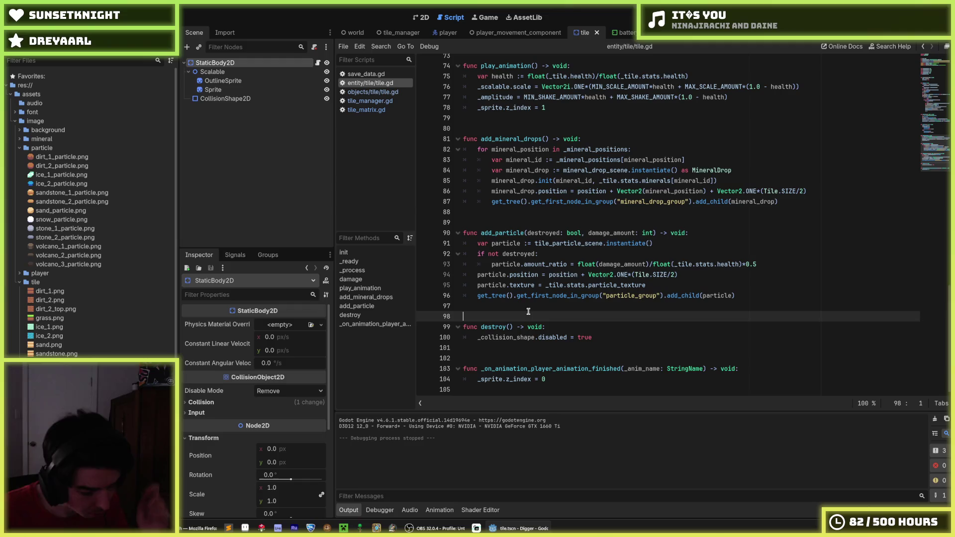
click(574, 325)
click(577, 319)
click(577, 326)
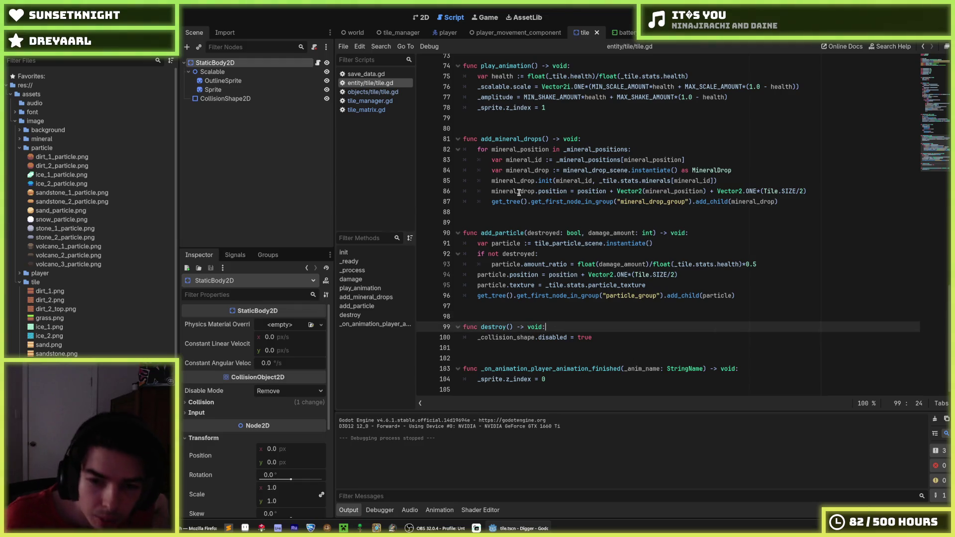
click(396, 32)
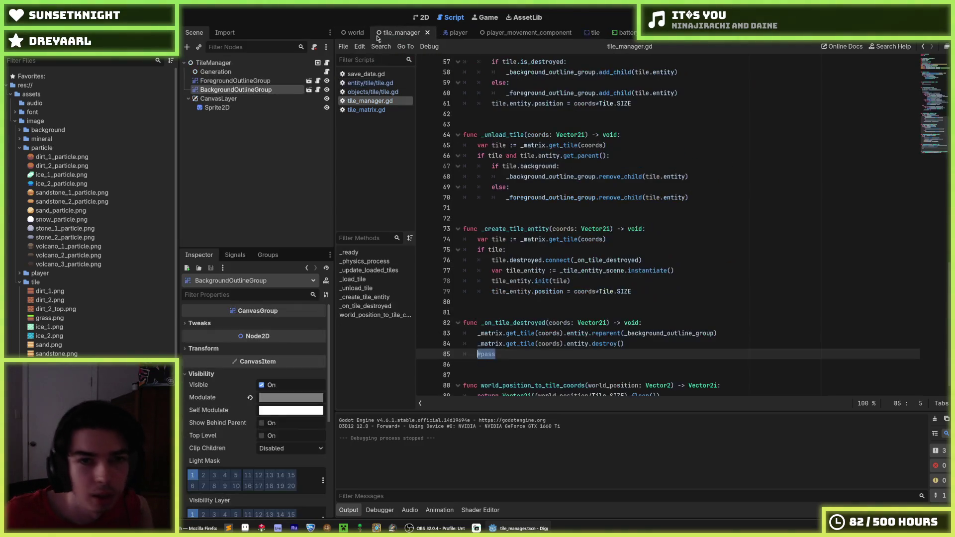
click(744, 344)
click(745, 333)
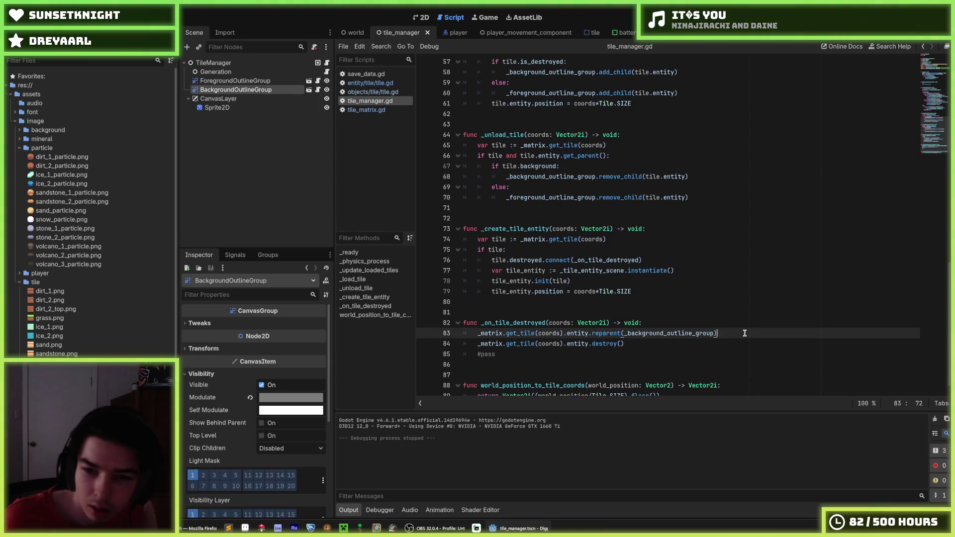
key(Up)
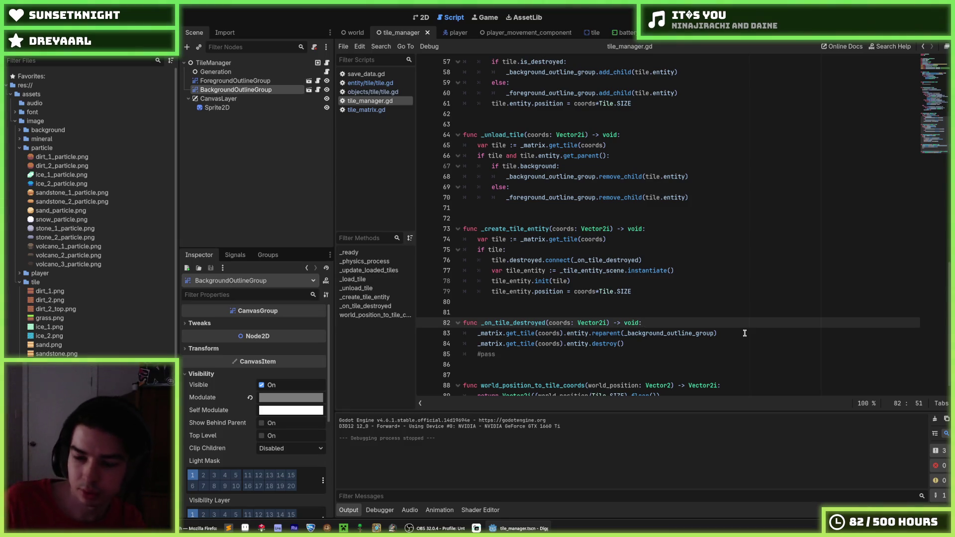
key(Down)
key(Return)
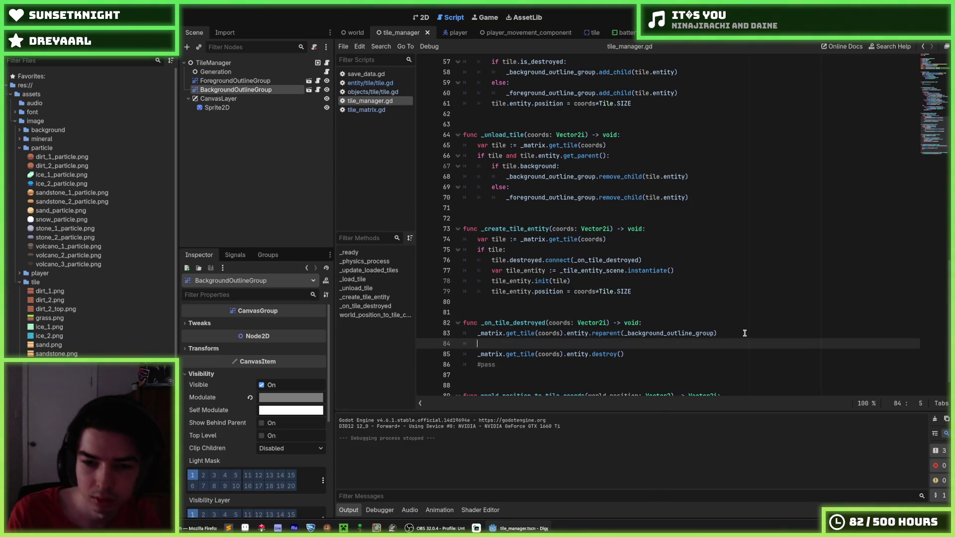
text(_matrix.get_t)
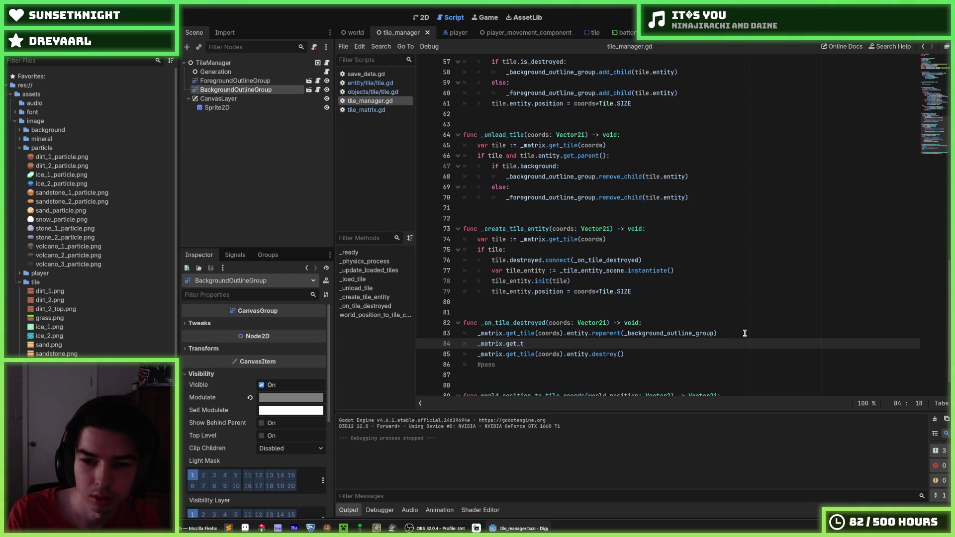
text(()
key(ctrl+z)
key(ctrl+z)
key(Down)
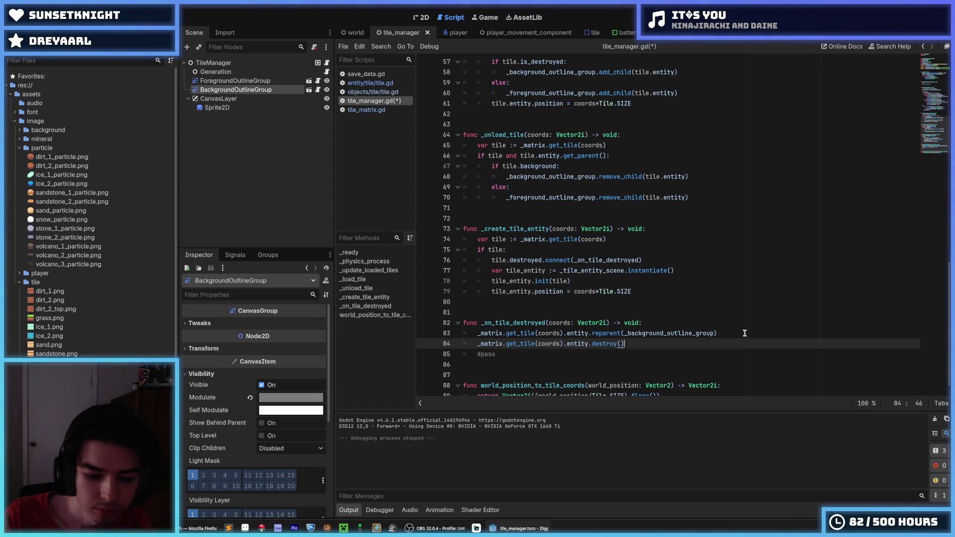
- Save tile_manager.gd with Ctrl+S and run the project with F5
key(ctrl+s)
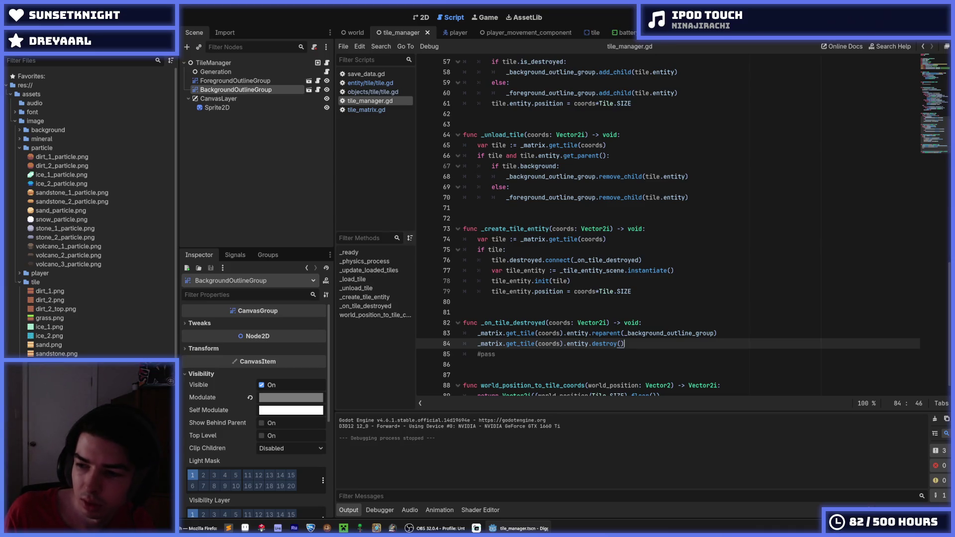
key(F5)
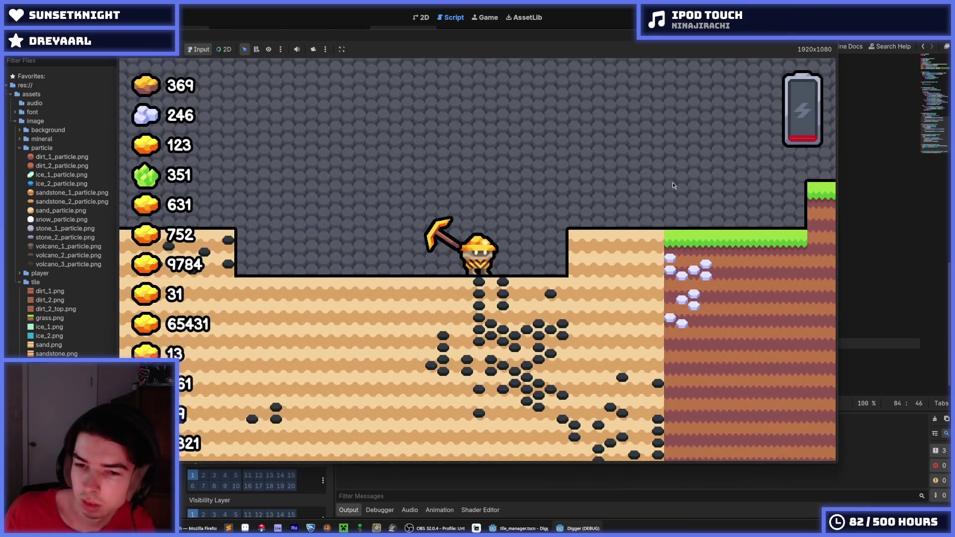
- Walk the miner right, dig down into the sand, climb back out, and head right toward the snow
key(d)
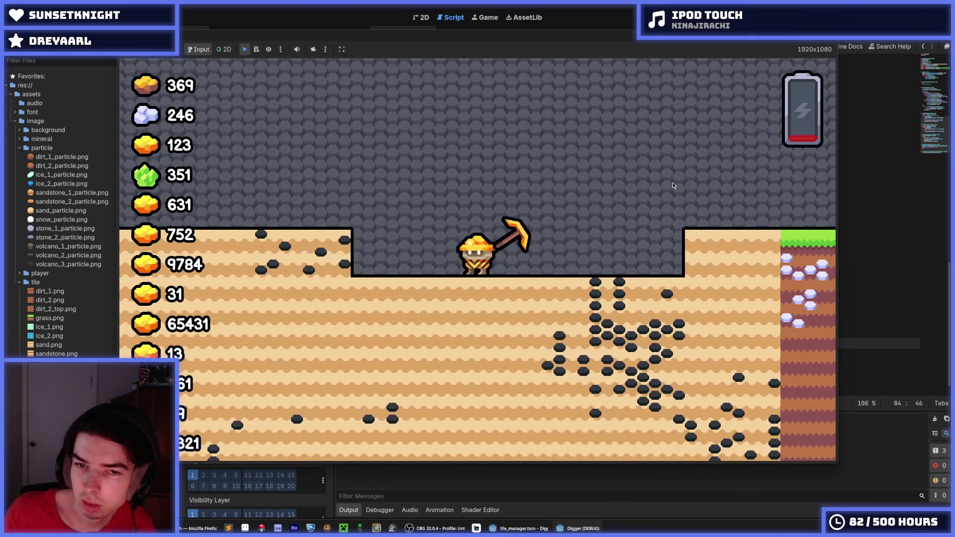
key(s)
key(s)
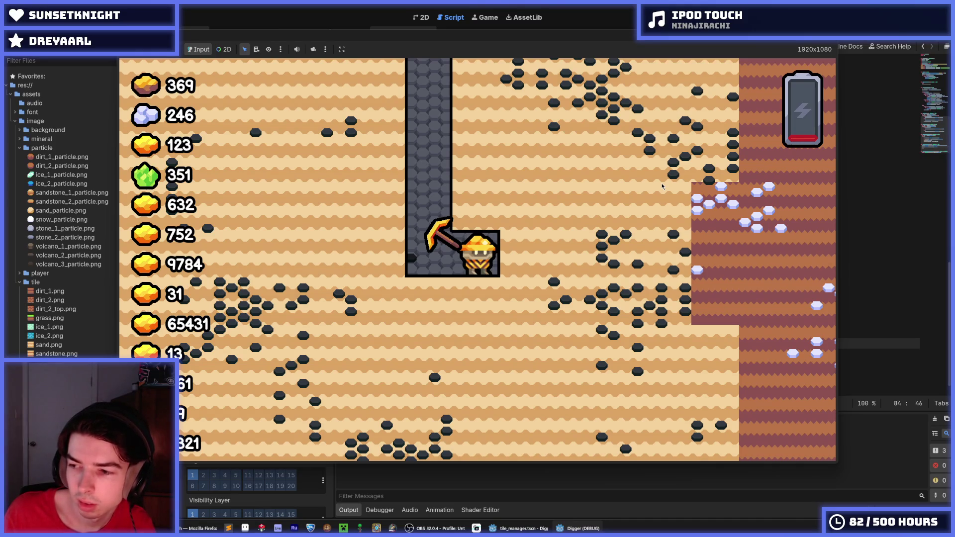
key(w)
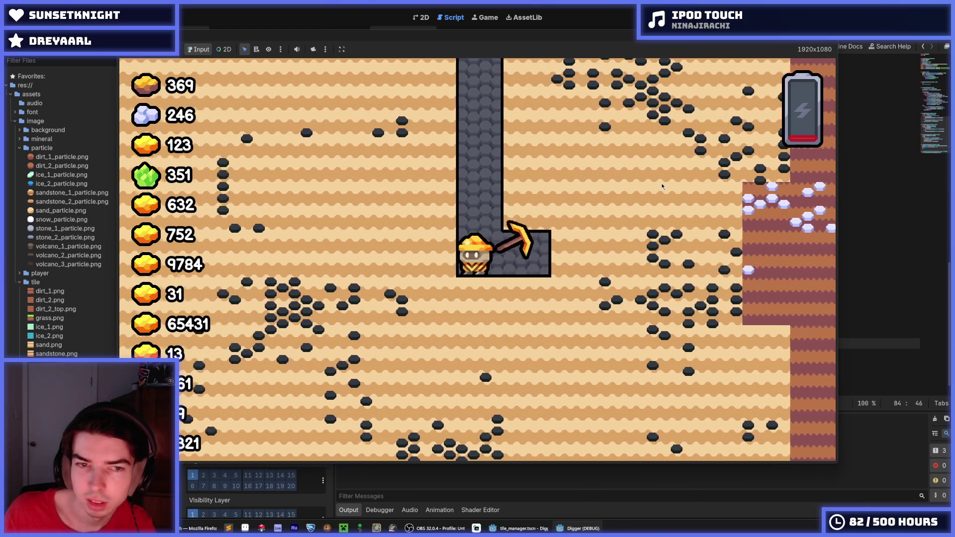
key(d)
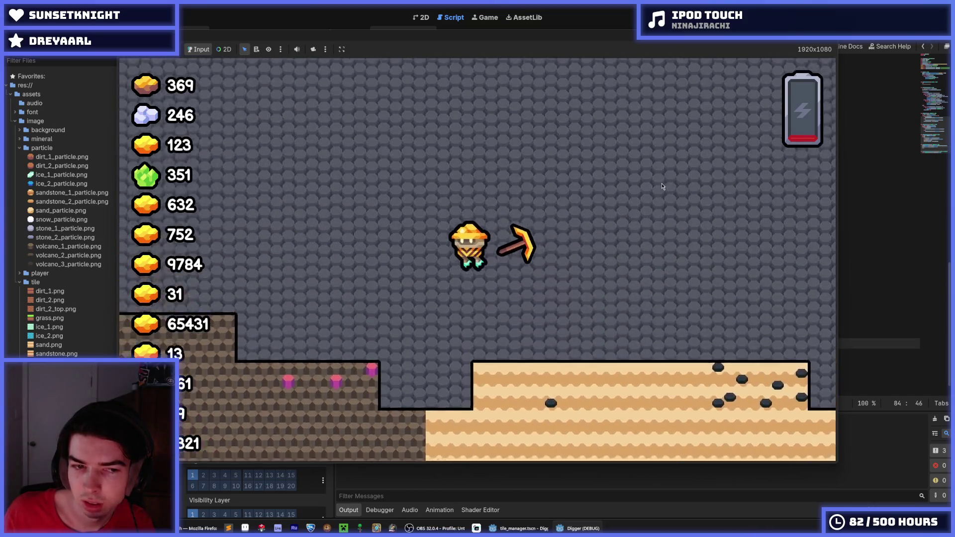
key(a)
key(d)
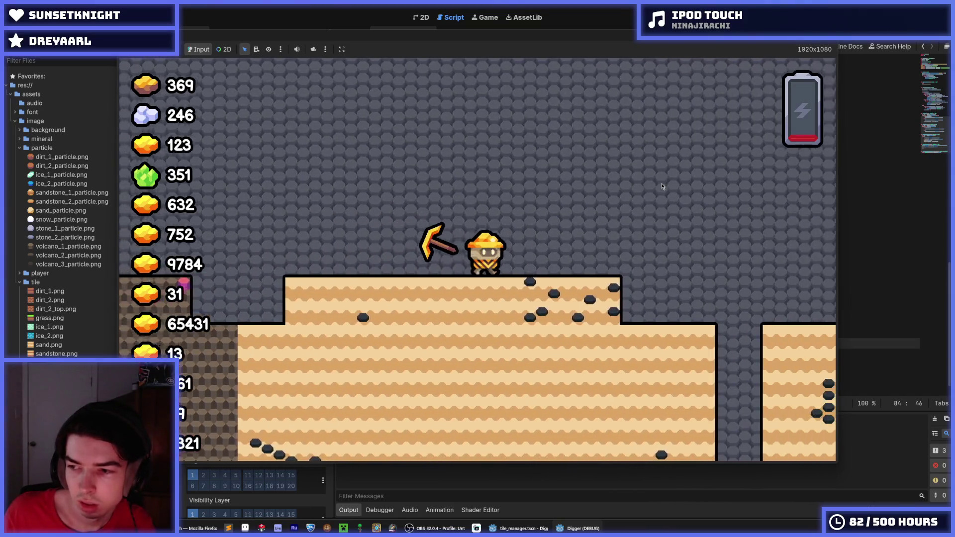
key(d)
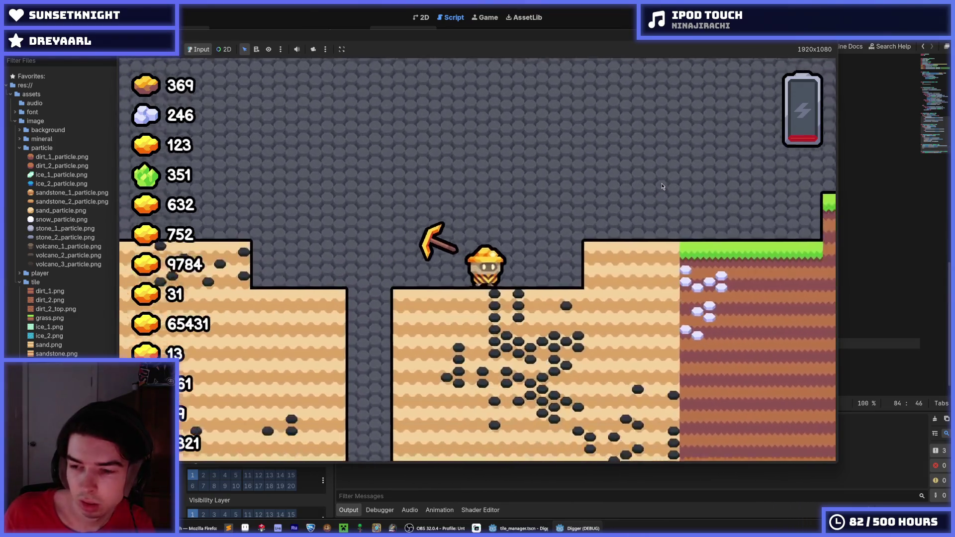
key(d)
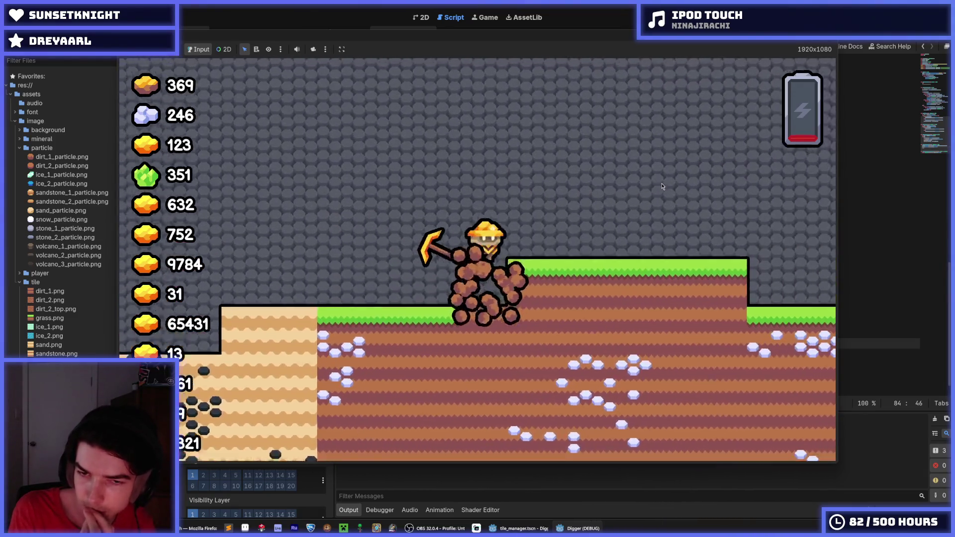
key(d)
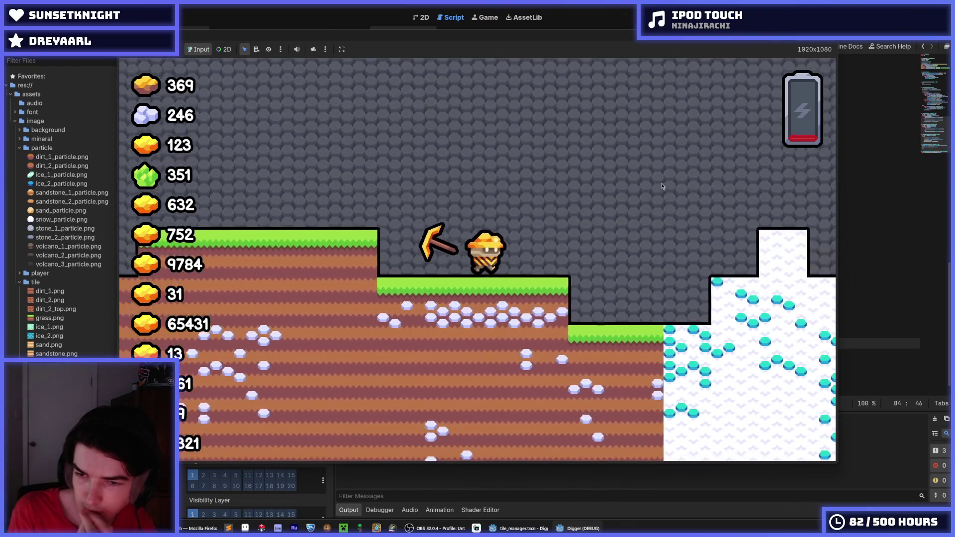
key(d)
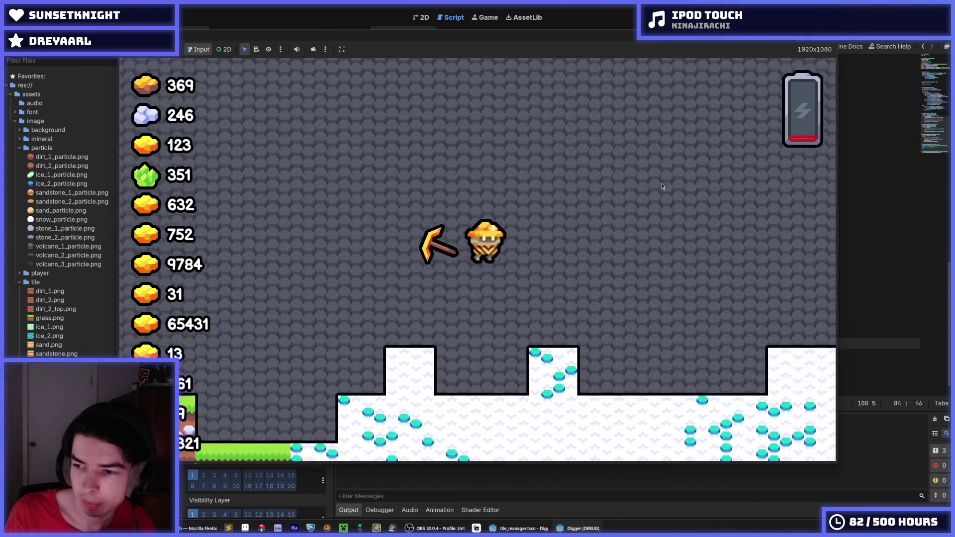
key(d)
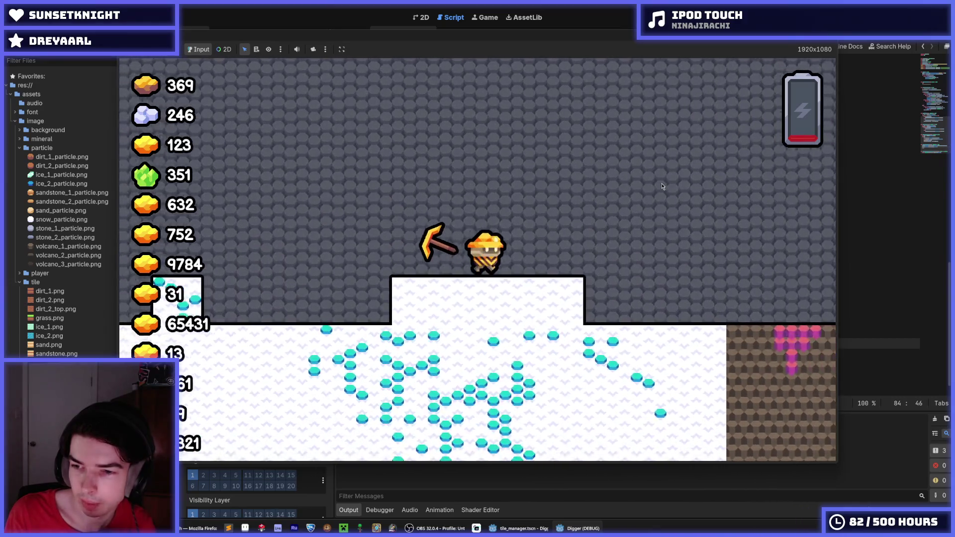
- Dig into the snow, walk the miner back left over the dirt, and stop the game with F8
key(a)
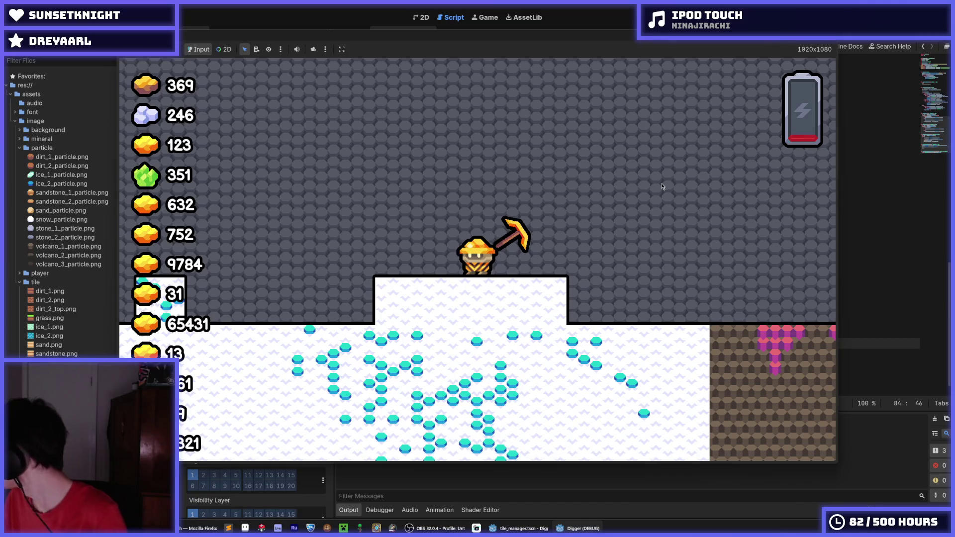
key(a)
key(w)
key(s)
key(w)
key(a)
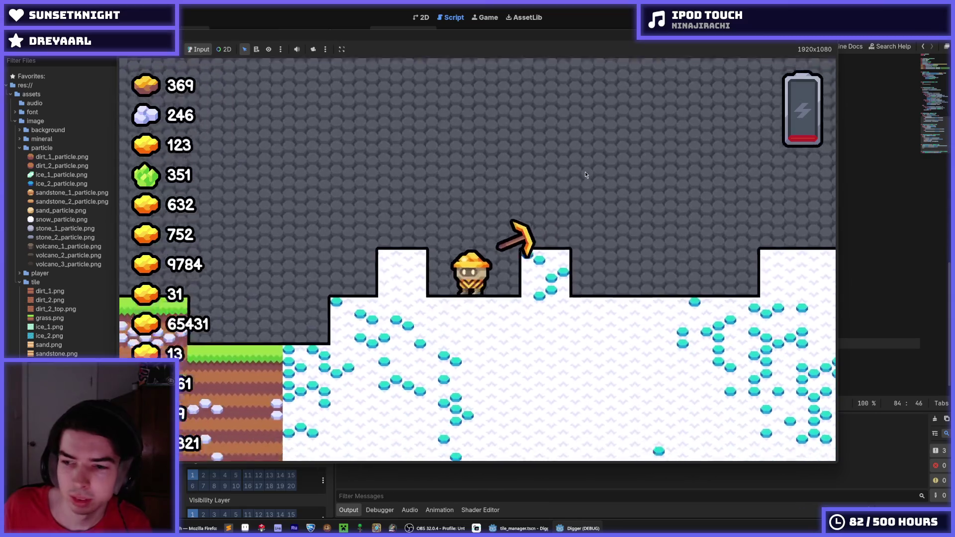
key(a)
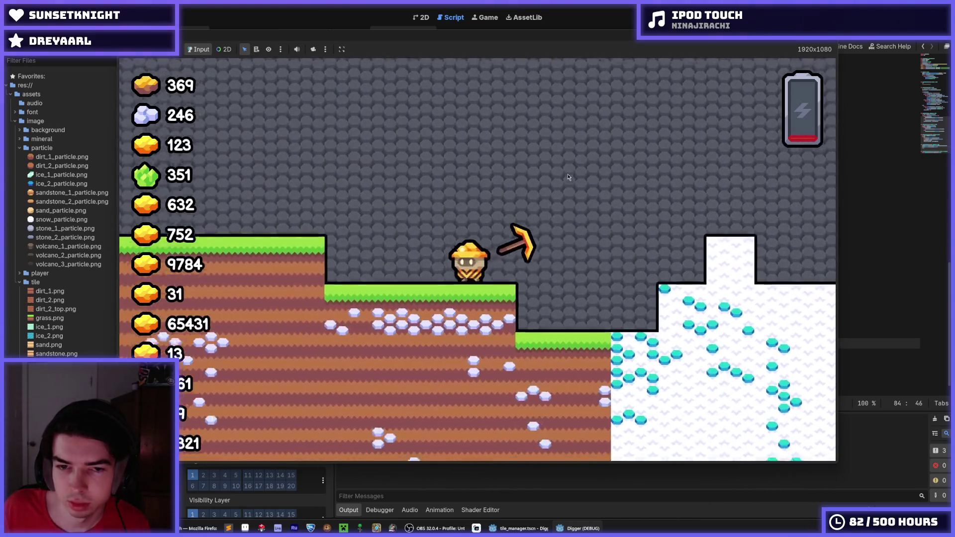
key(a)
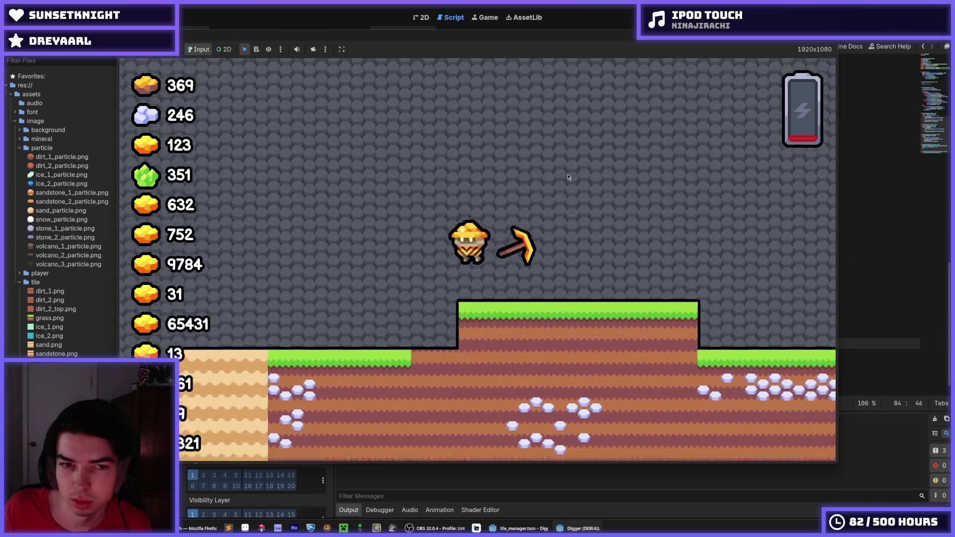
key(a)
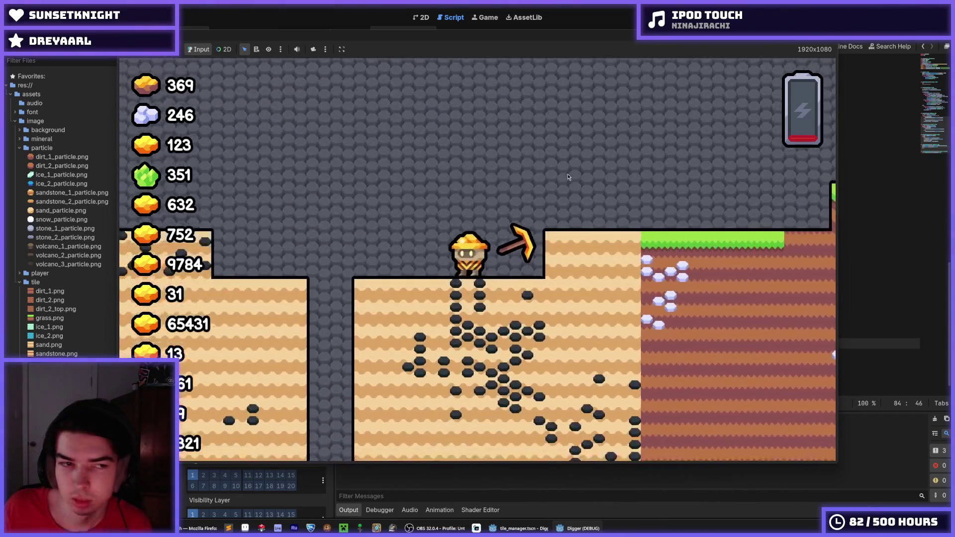
key(a)
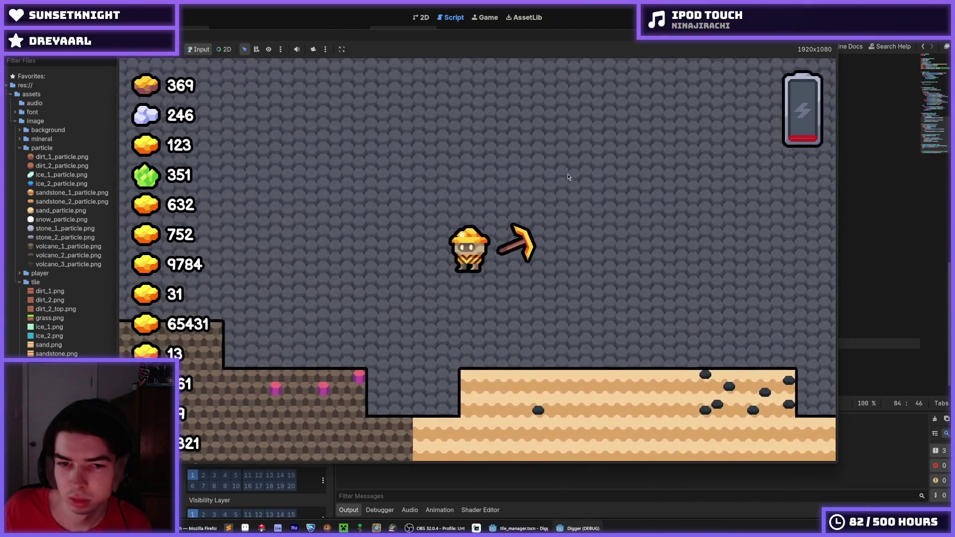
key(a)
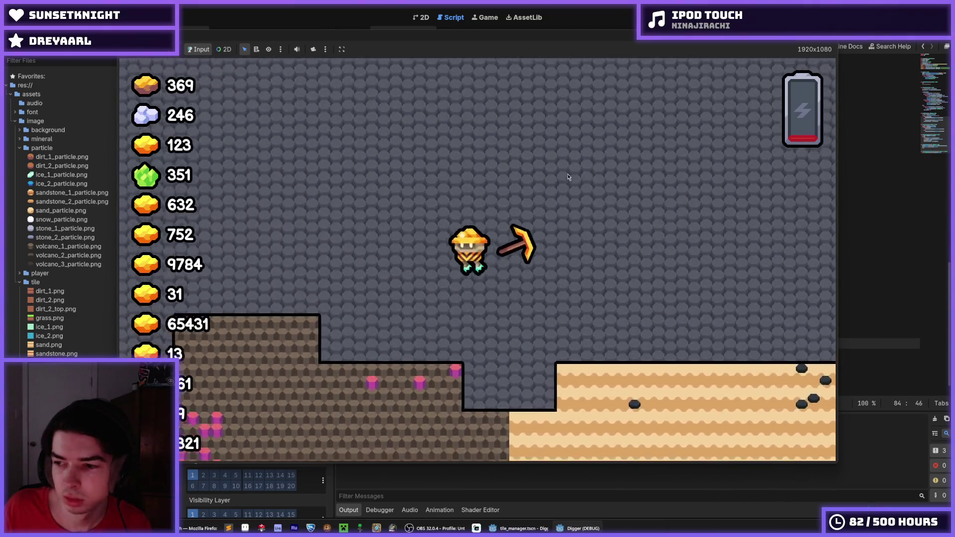
key(F8)
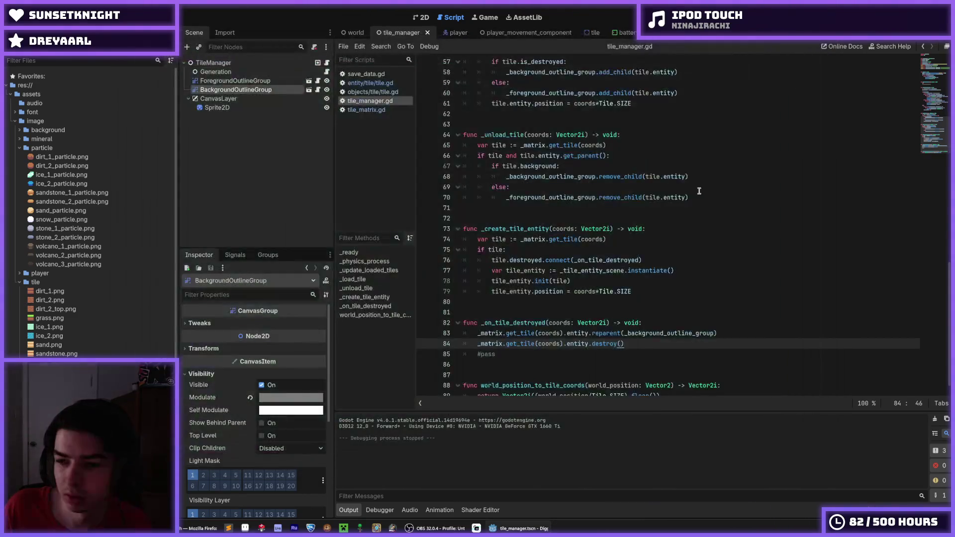
- In the world scene, turn off Parallax2D's visibility, show the 2D view, and run with F5
click(689, 197)
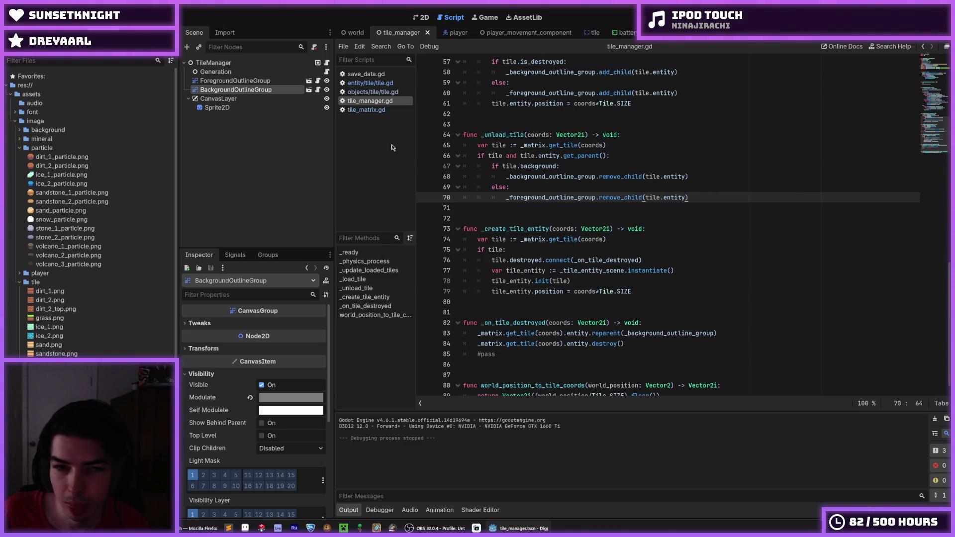
click(355, 33)
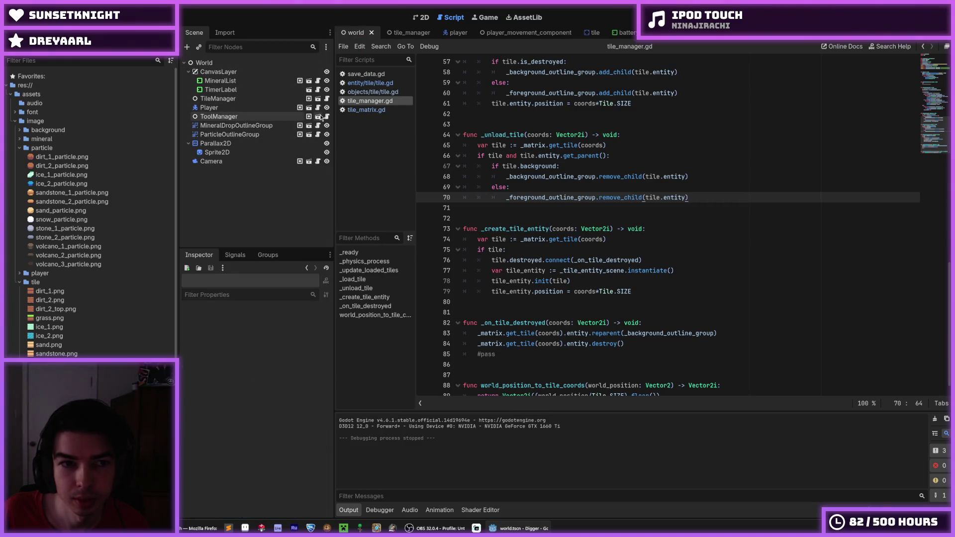
click(326, 143)
click(421, 17)
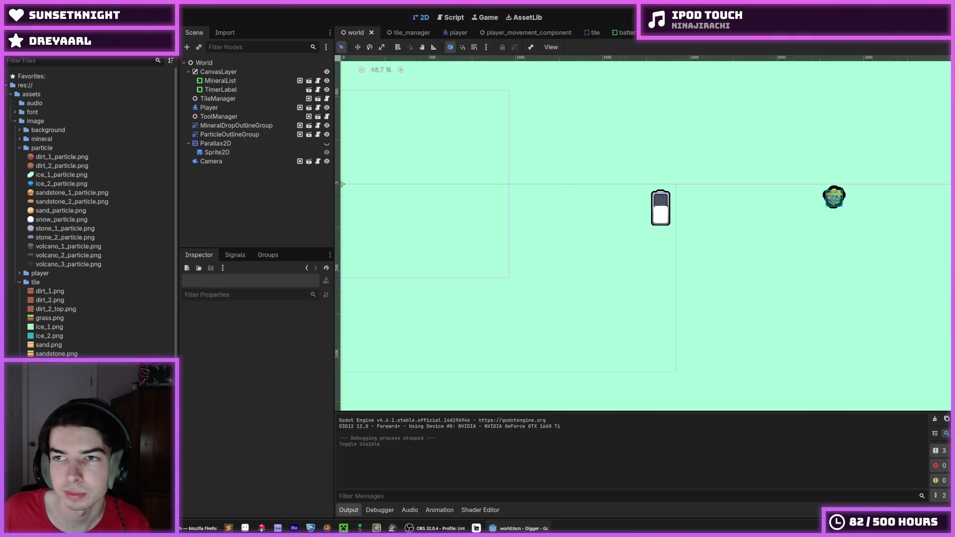
key(F5)
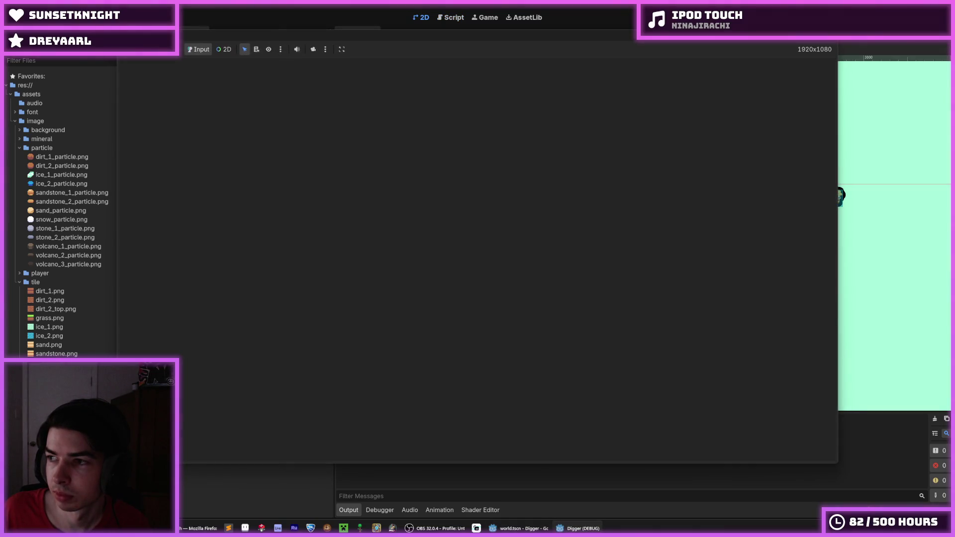
- Dig the miner down and left through the sand, then climb back up the shaft
key(Down)
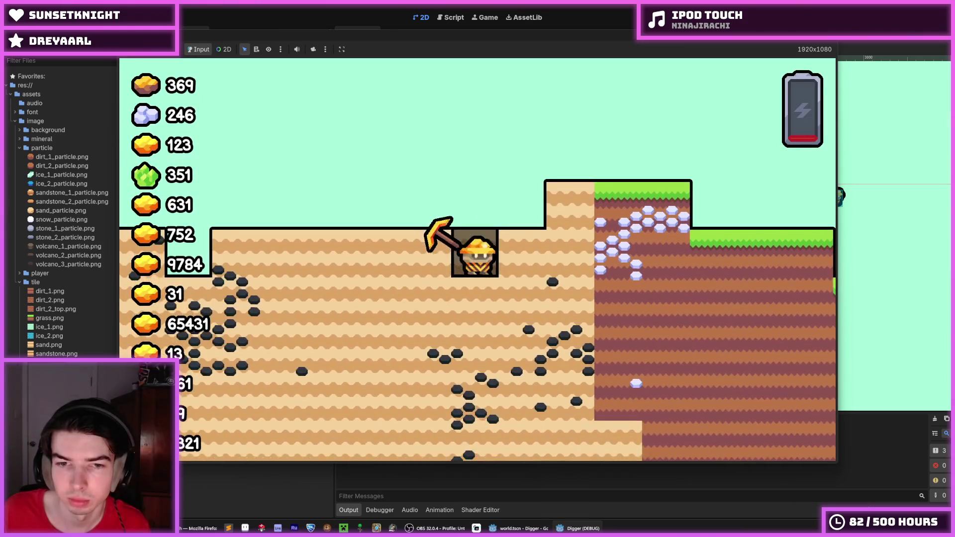
key(Down)
key(Left)
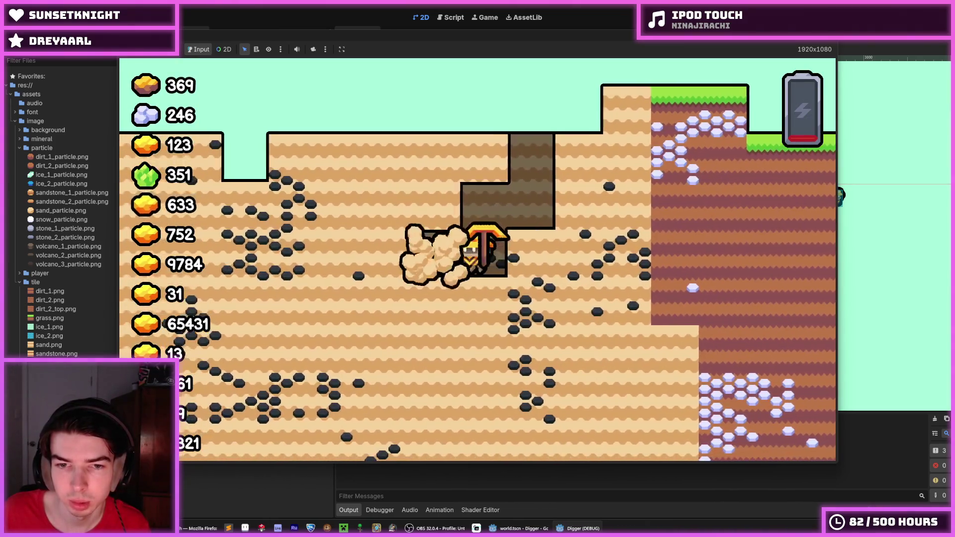
key(Left)
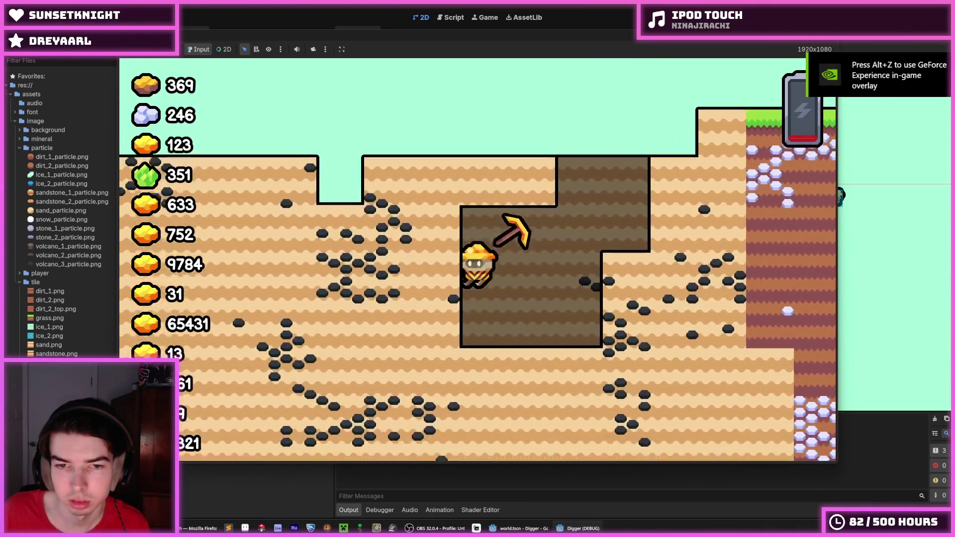
key(Down)
key(Up)
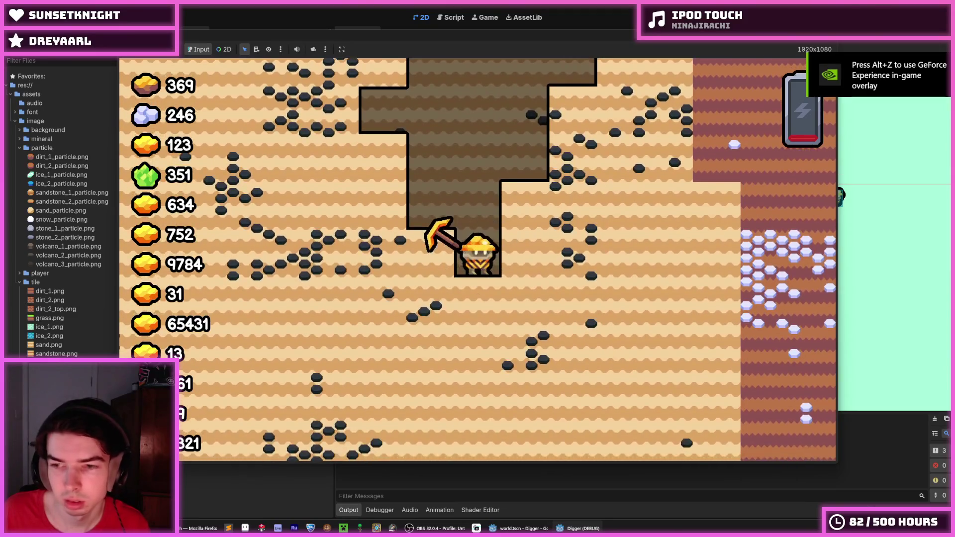
key(Left)
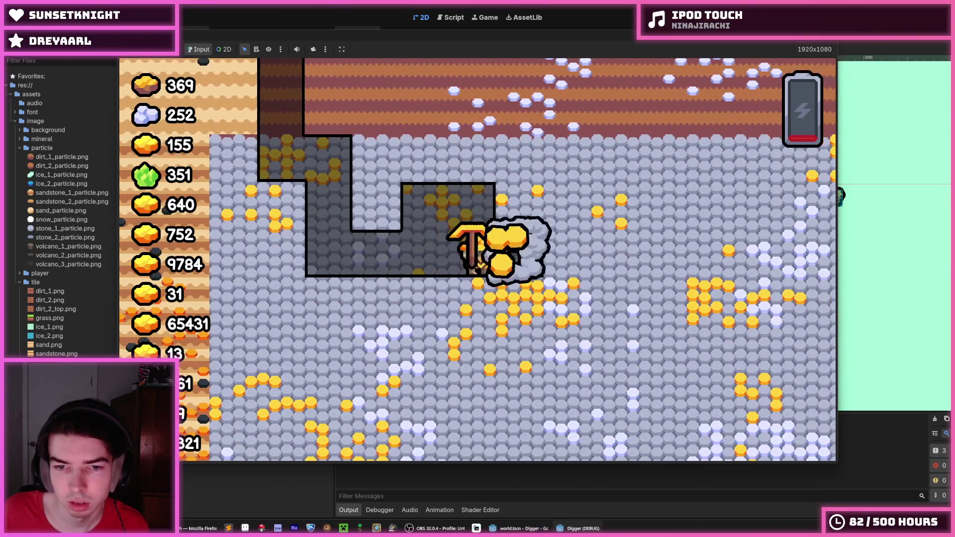
- Tunnel through the stone into the ore, close the game with Alt+F4, and save the scene
key(d)
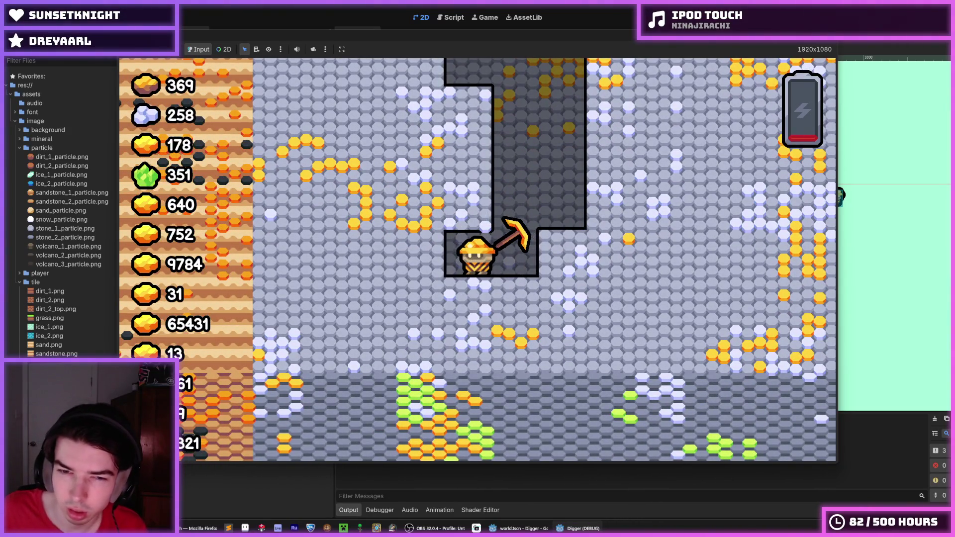
key(Left)
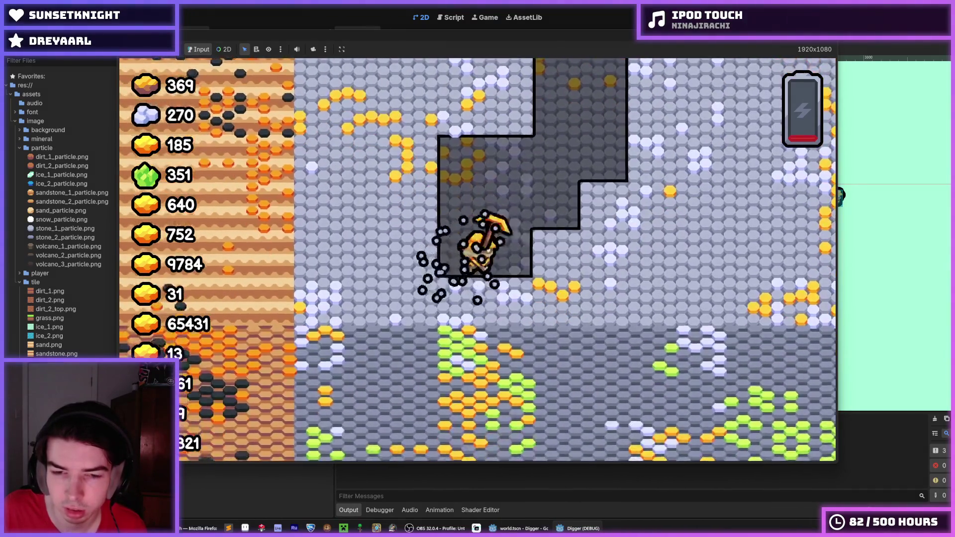
key(Right)
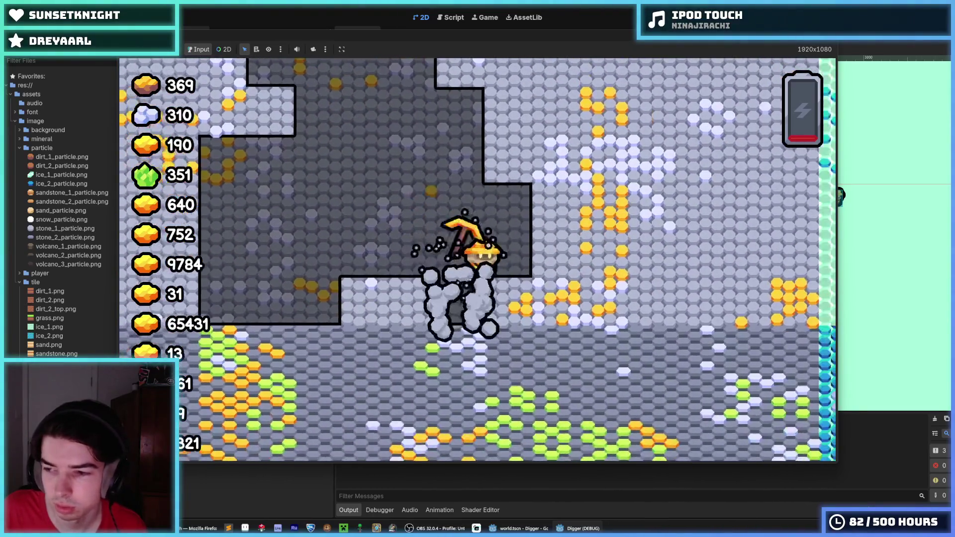
key(Right)
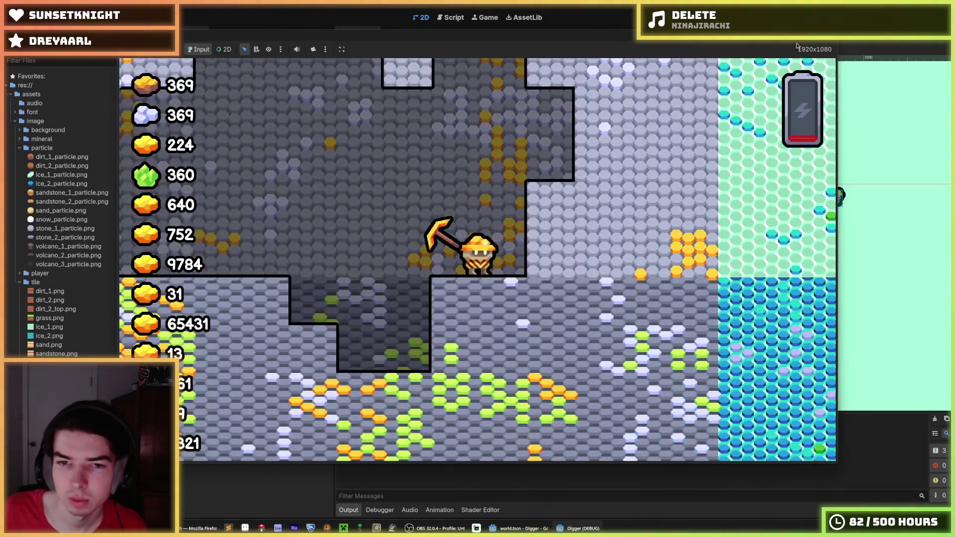
key(alt+F4)
key(ctrl+s)
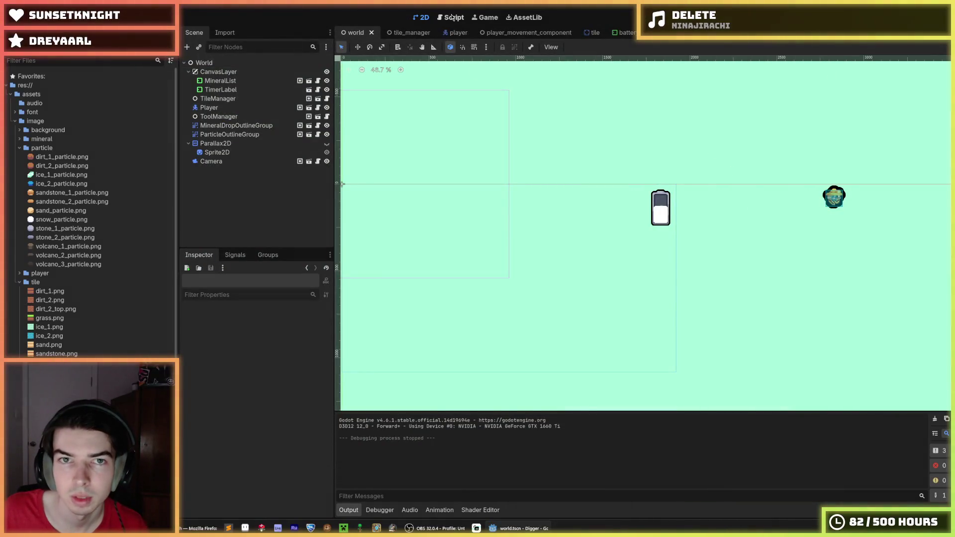
- In the Script editor, review the camera lookup and matrix generation lines around line 18
click(450, 17)
scroll(582, 164, up, 18)
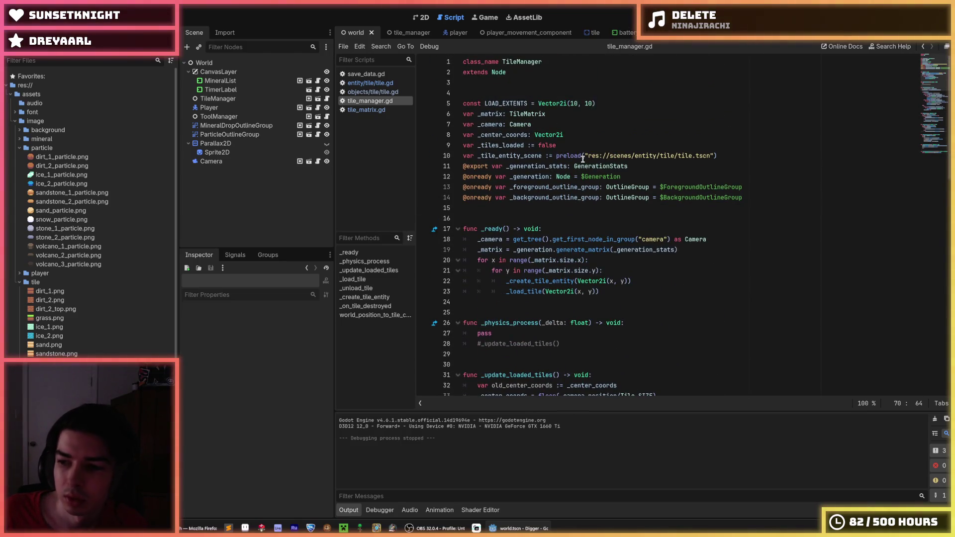
click(664, 249)
click(717, 240)
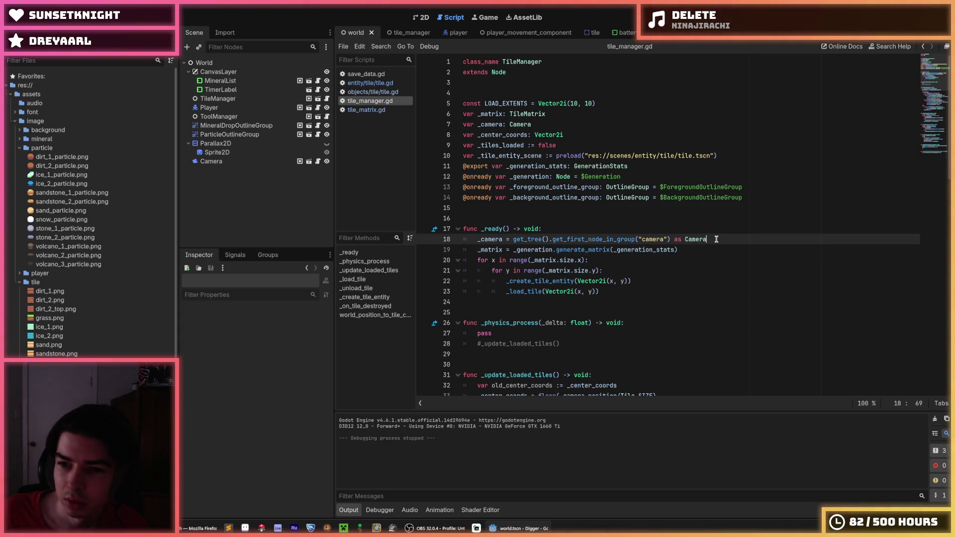
click(711, 247)
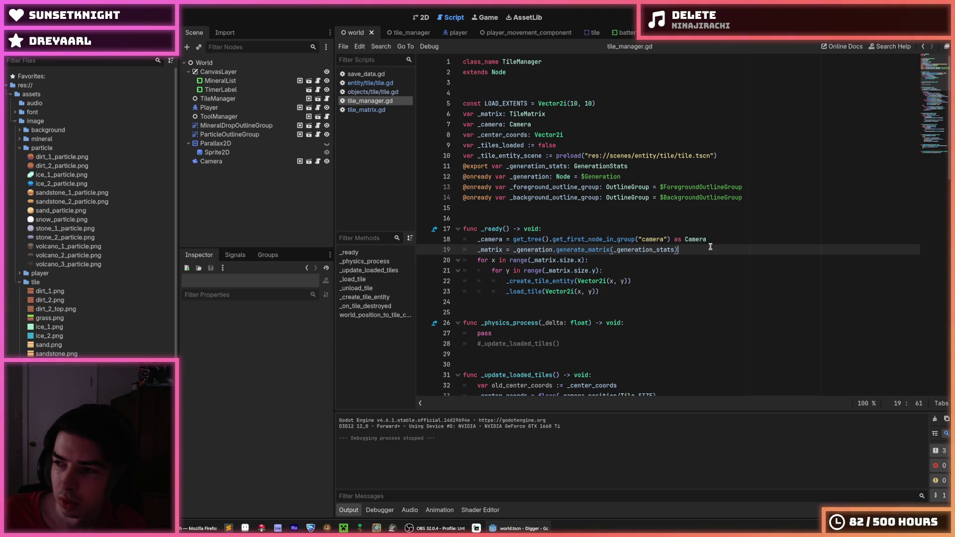
click(703, 239)
click(710, 247)
click(710, 239)
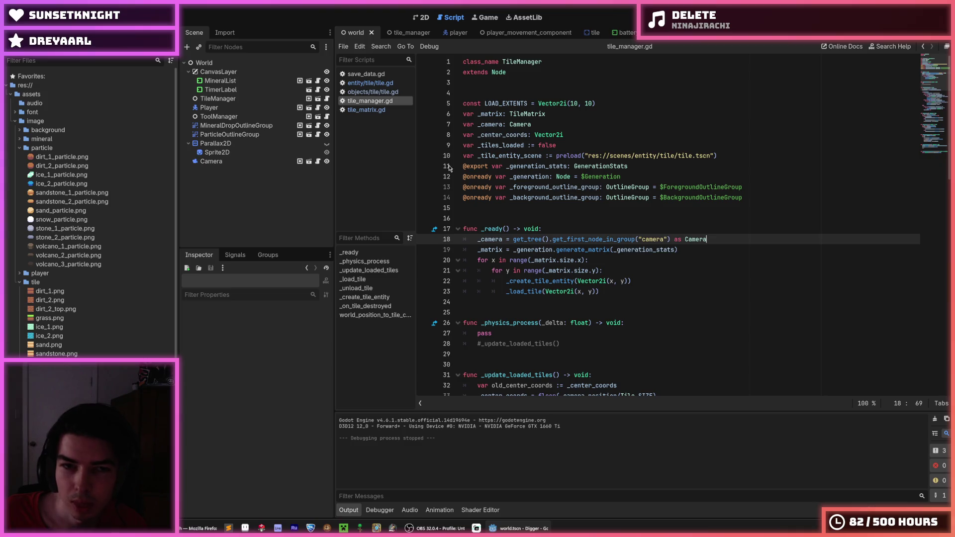
- Open entity/tile/tile.gd at its destroy() function and switch to the tile scene
click(374, 91)
click(370, 84)
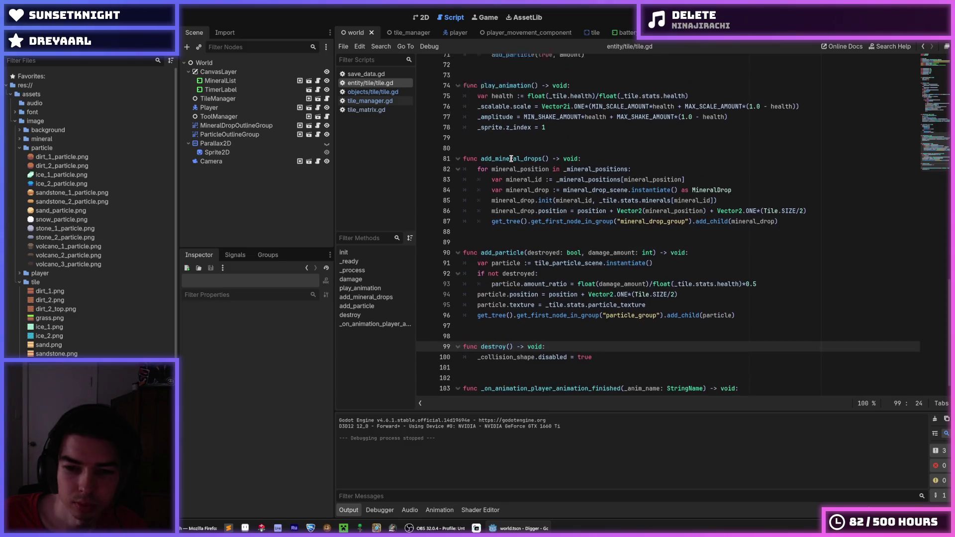
click(594, 337)
scroll(611, 261, up, 5)
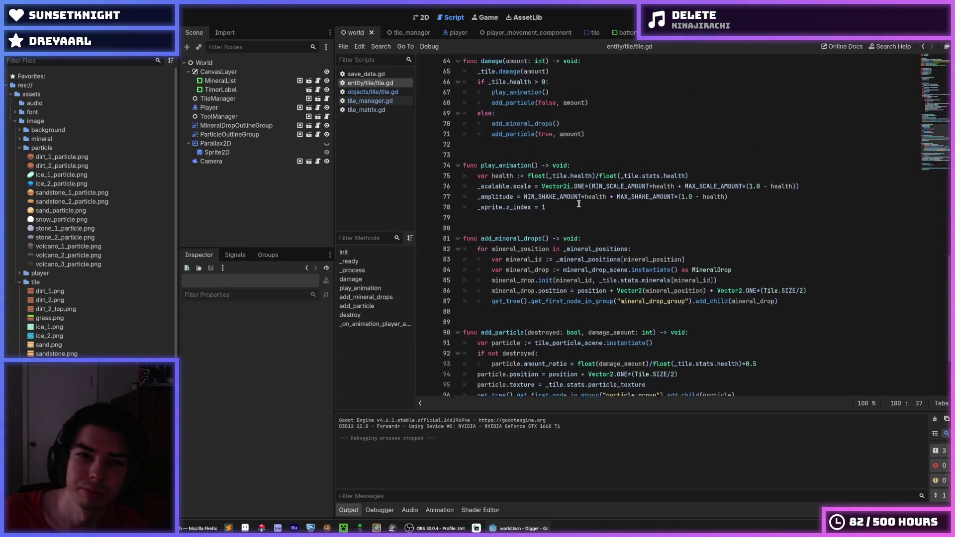
scroll(611, 261, down, 5)
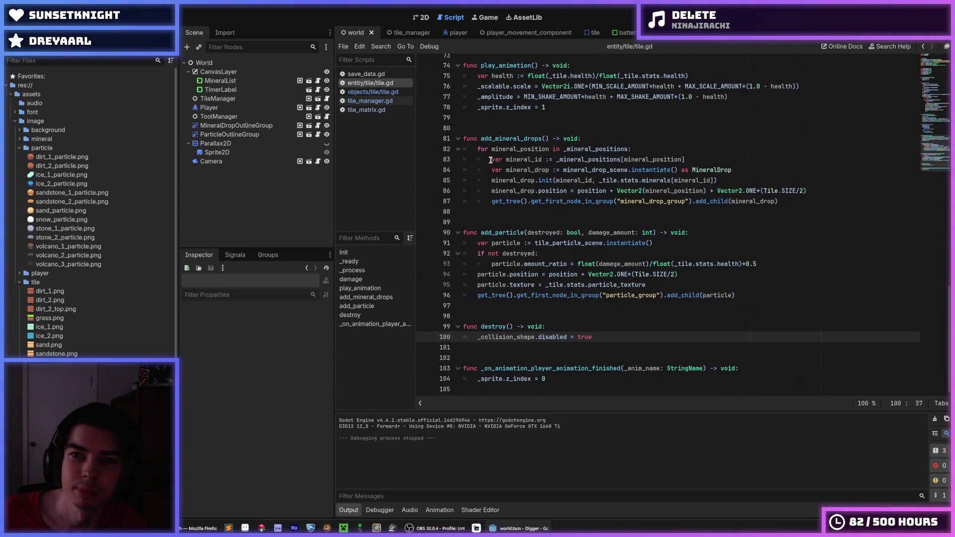
click(592, 33)
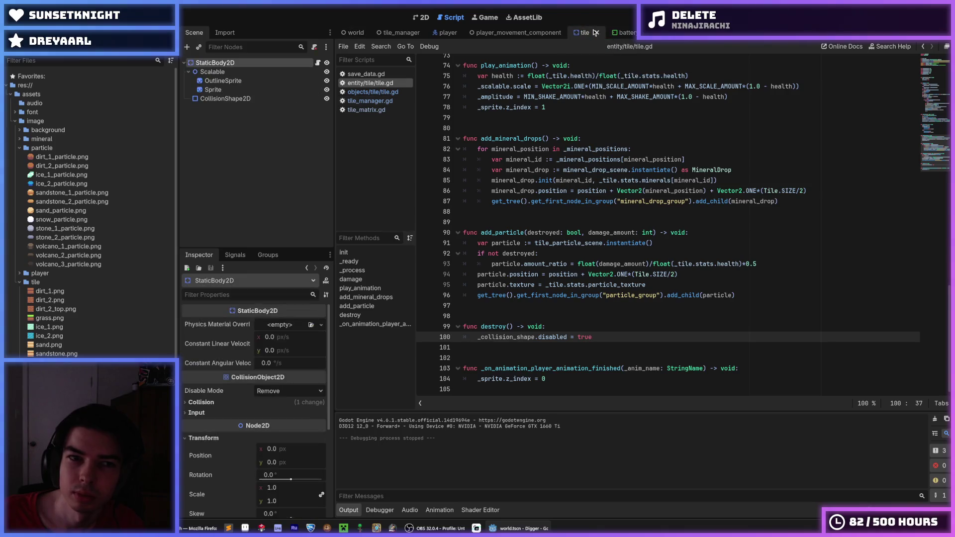
- Select the tile's Sprite node and open its context menu, cancelling the Add Child Node attempt
click(276, 89)
scroll(226, 370, up, 3)
scroll(225, 369, up, 2)
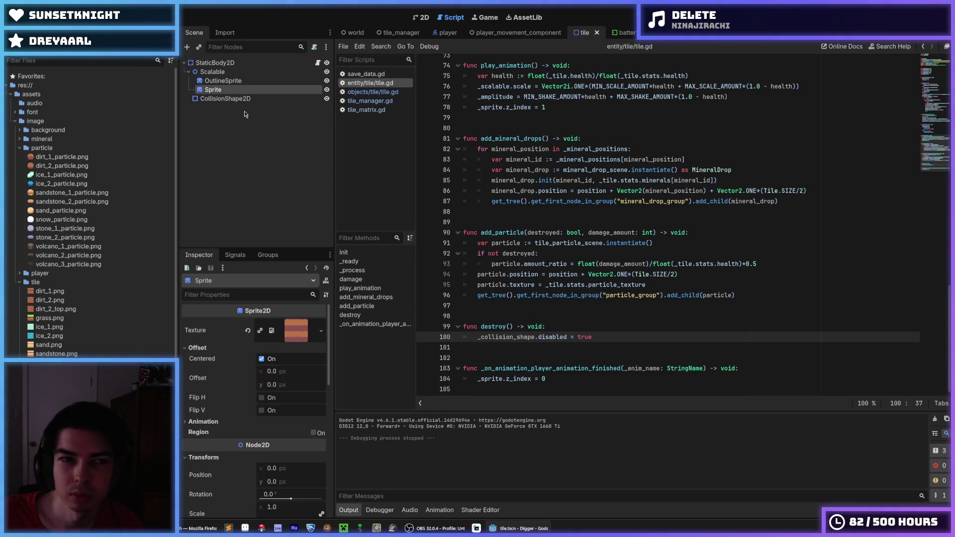
right_click(246, 86)
click(222, 93)
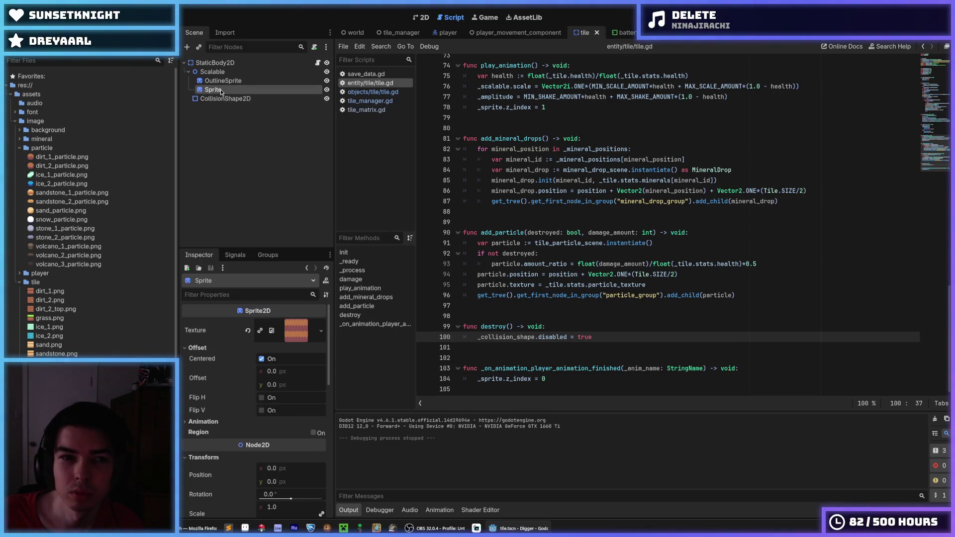
right_click(227, 93)
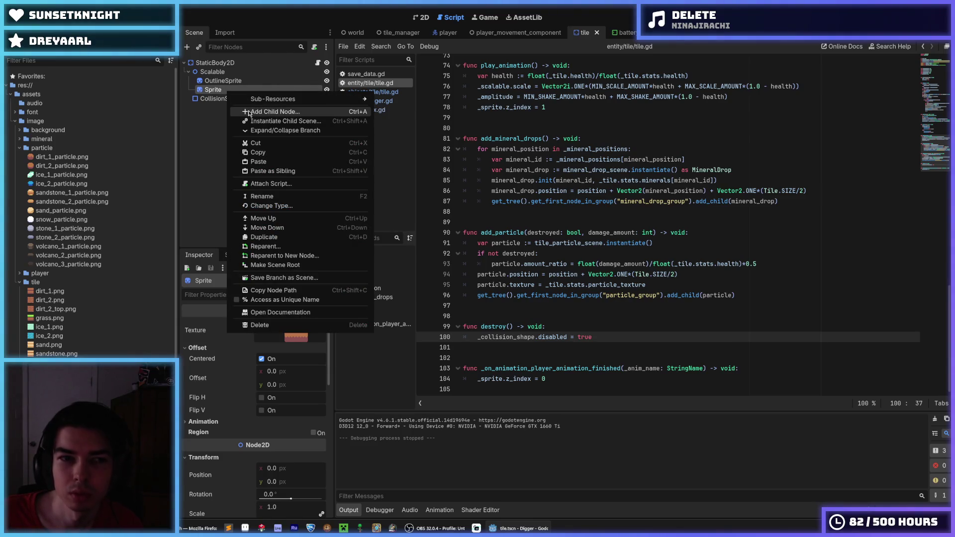
click(249, 111)
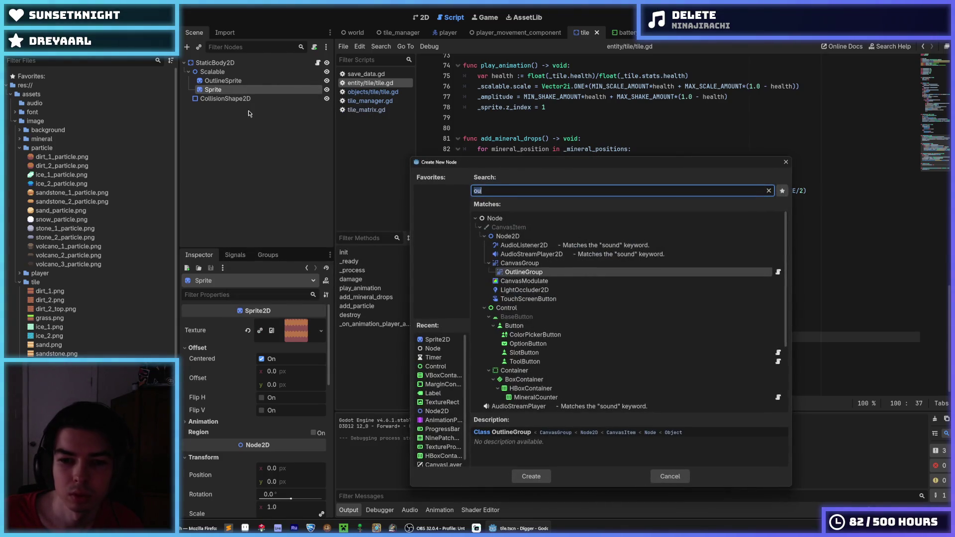
key(Escape)
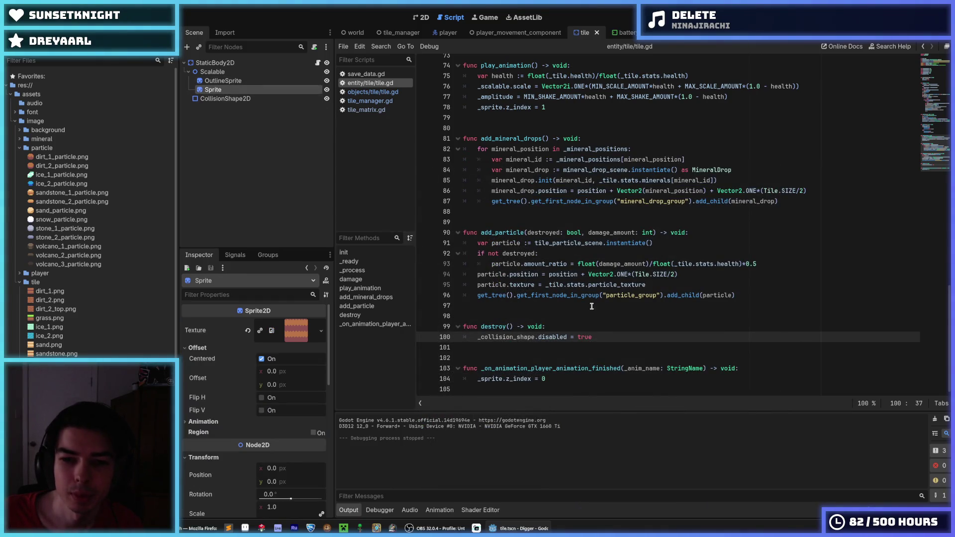
- In destroy(), add 'for child: Sprite2D in _sprite.get_children():' with 'child.queue_free()', then run the game
key(Return)
text(for child: Sprite2)
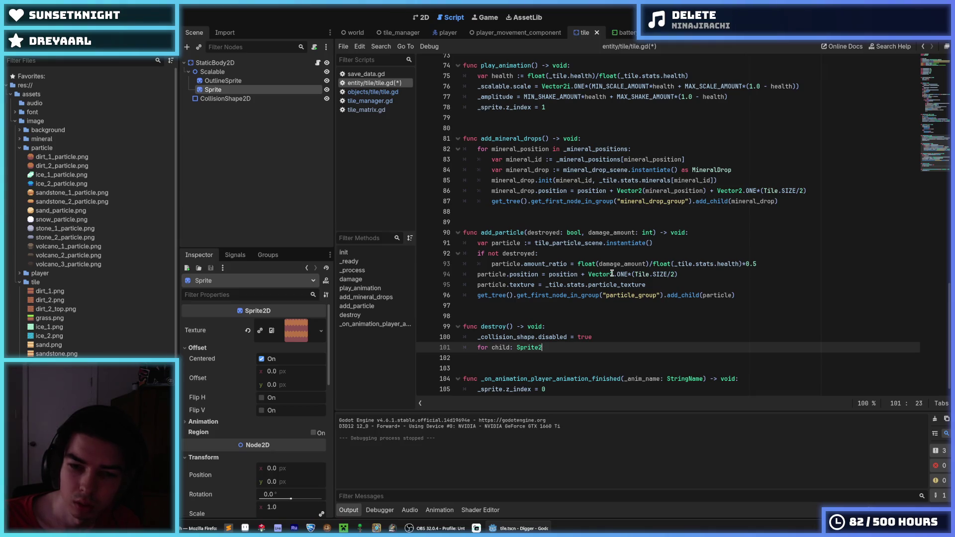
text(D in )
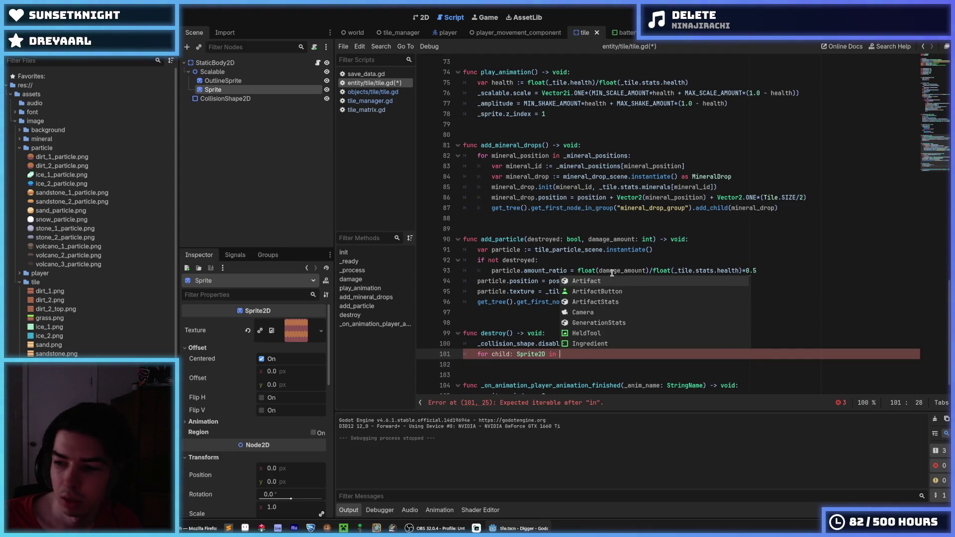
text(_sprite.get_child)
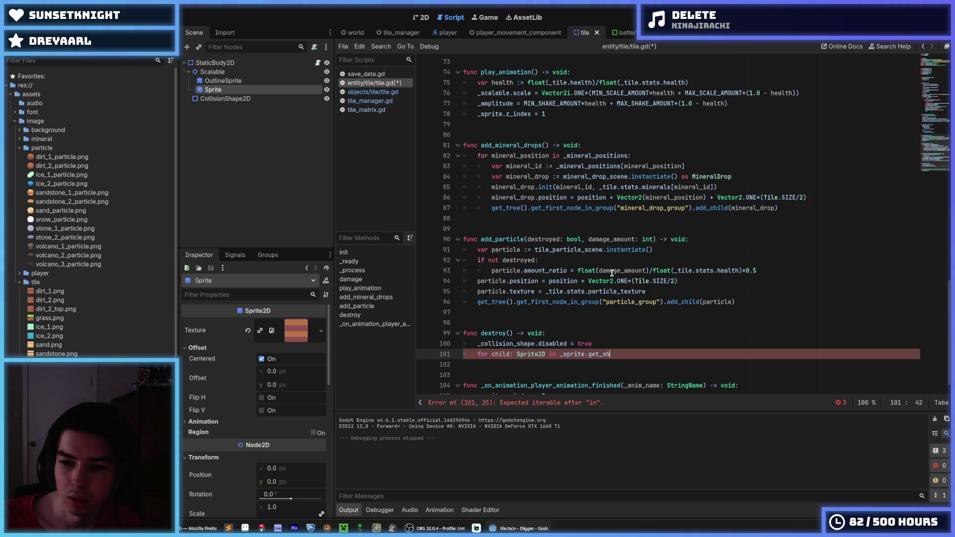
key(BackSpace)
text(ch)
key(Return)
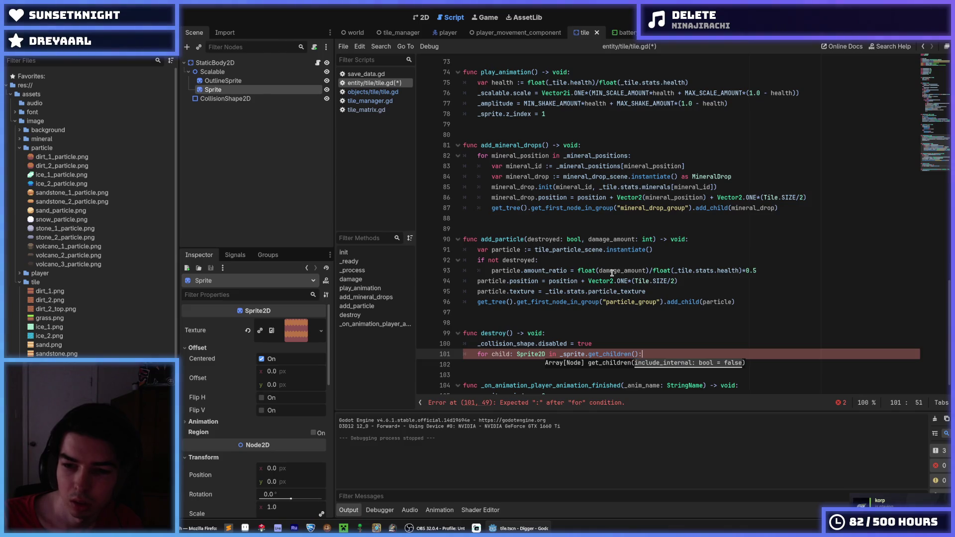
key(Return)
text(child.queue_f)
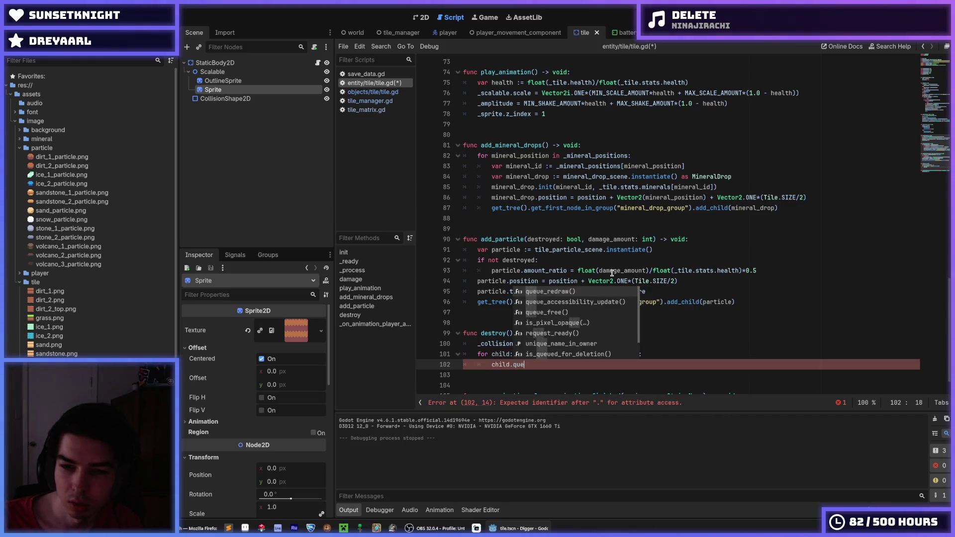
key(Return)
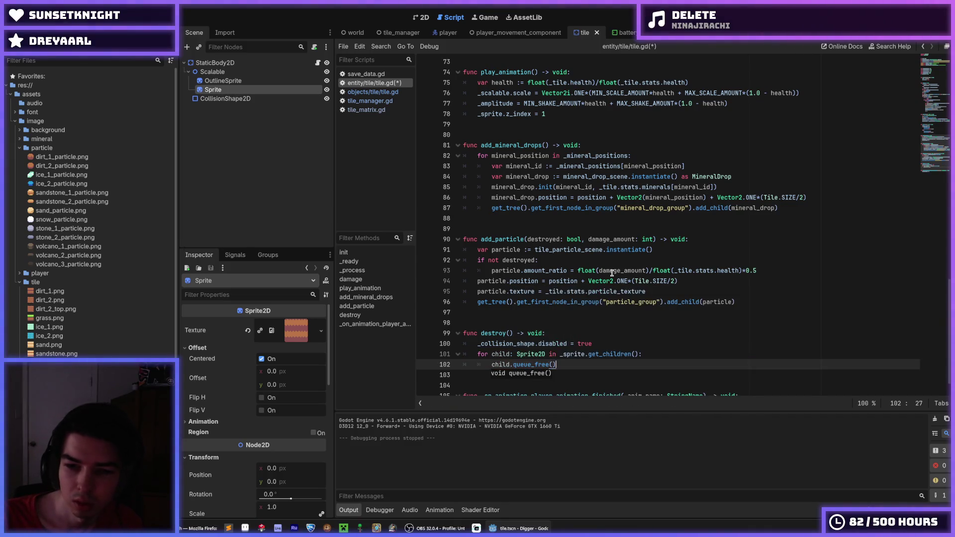
key(Up)
key(Down)
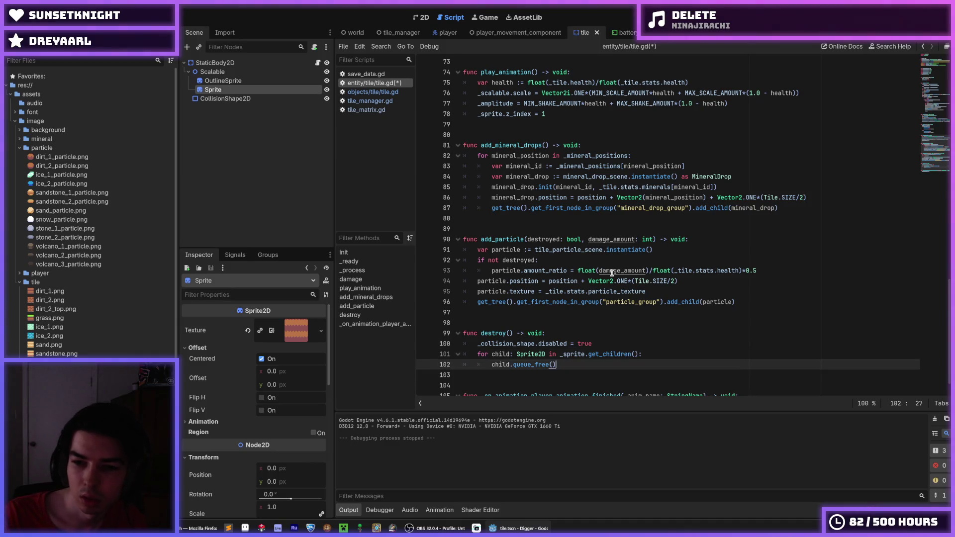
key(F5)
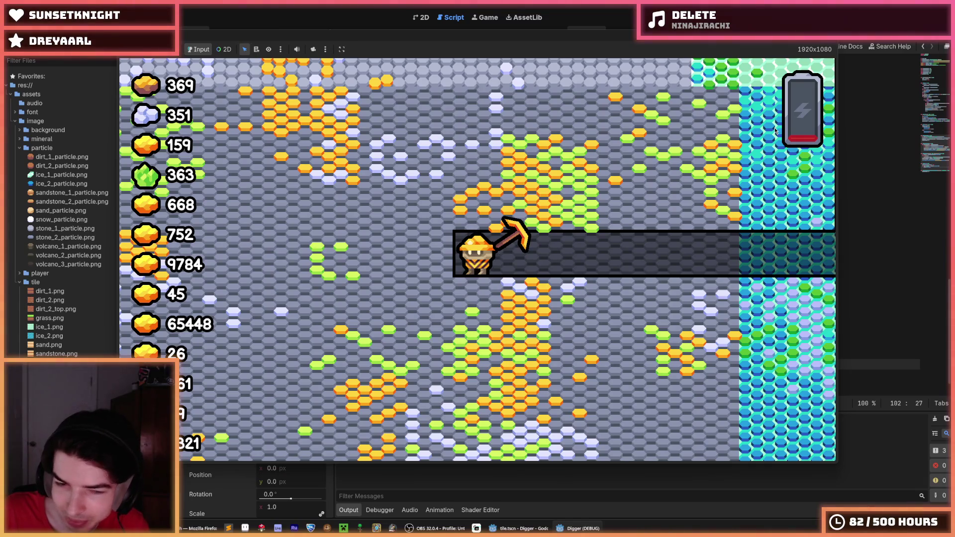
- Dig around the tunnel, then carve left and down through the sandstone for ore
key(w)
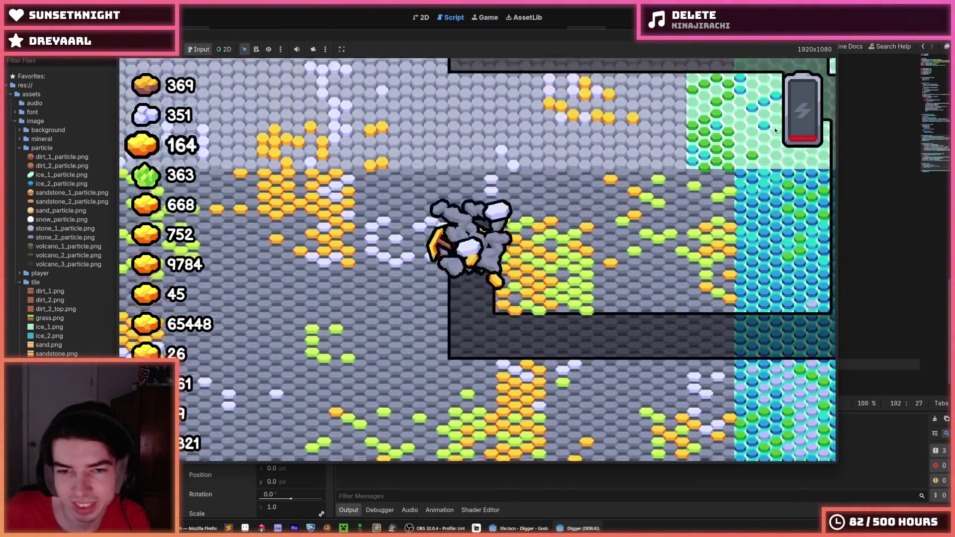
key(s)
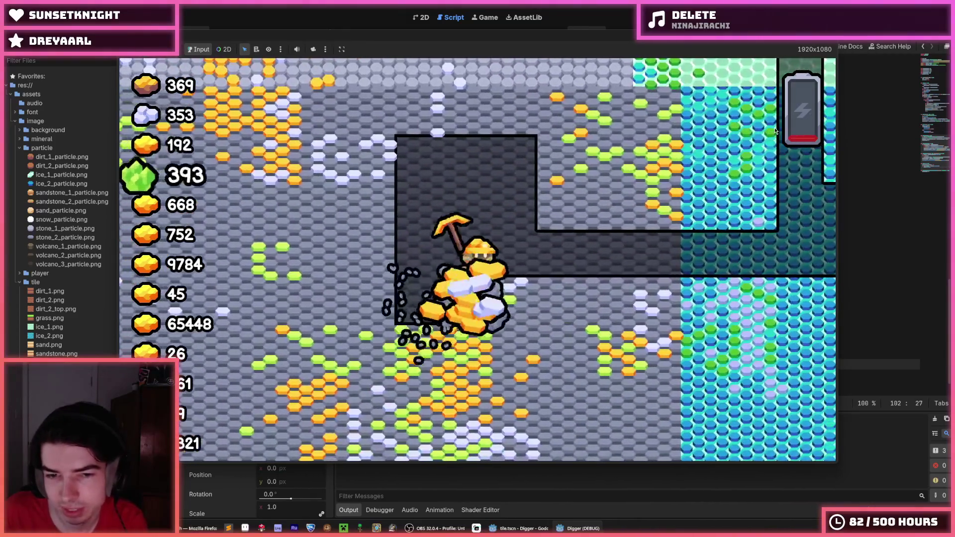
key(w)
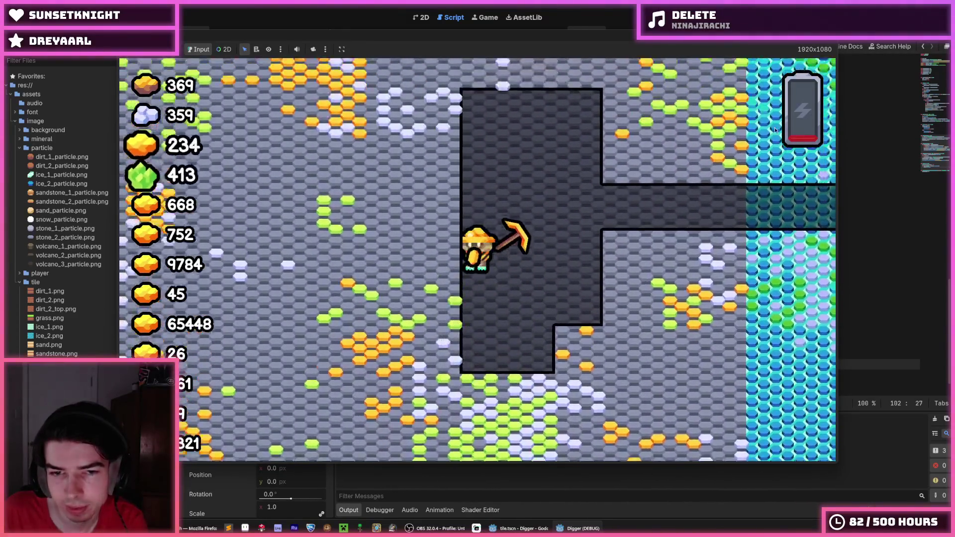
key(s)
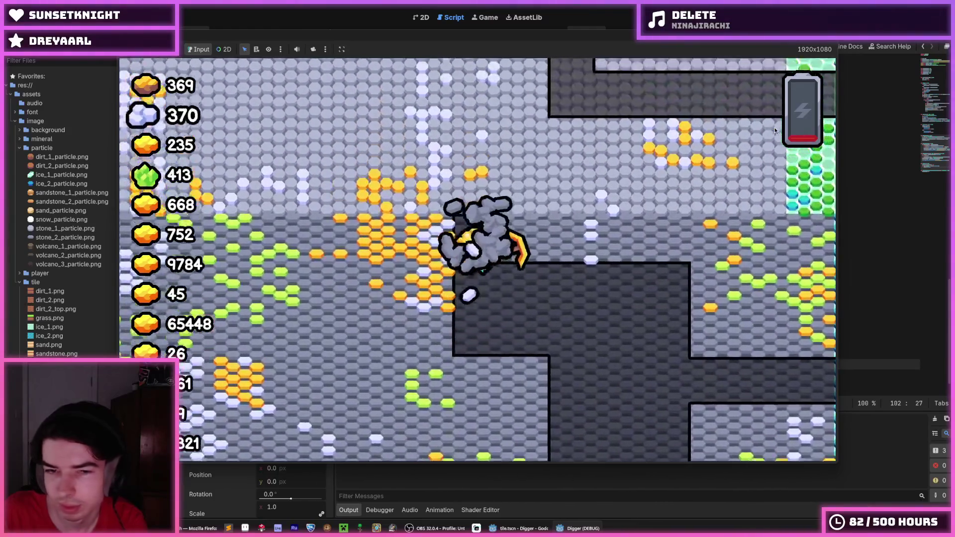
key(a)
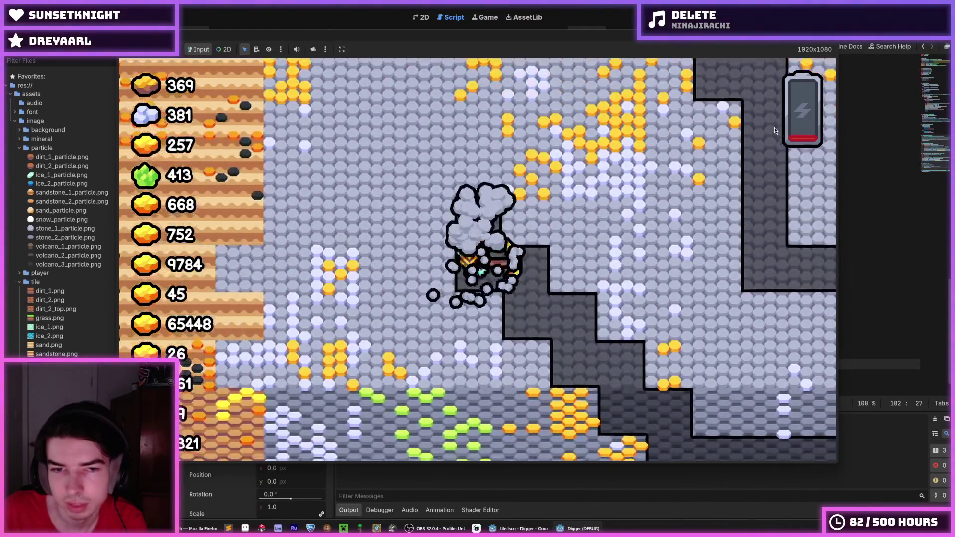
key(a)
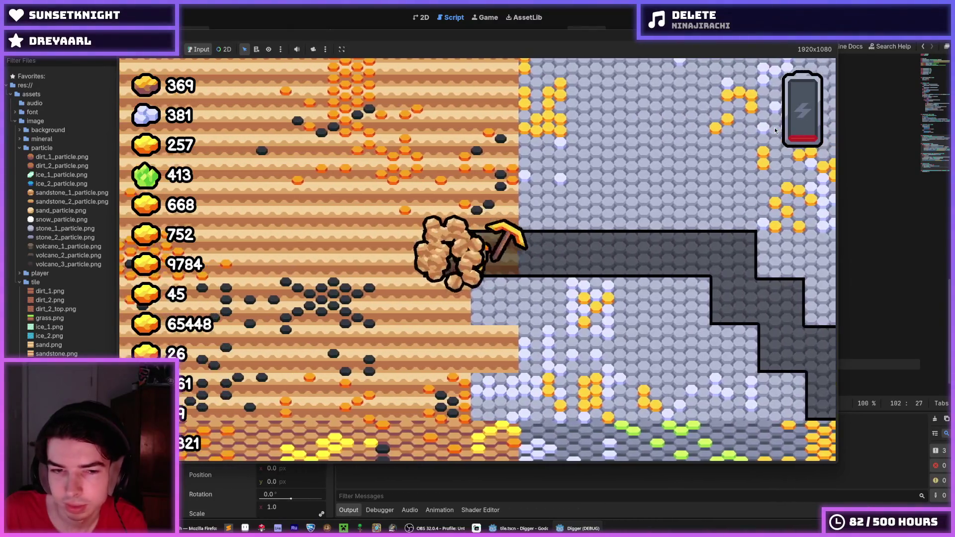
key(d)
key(a)
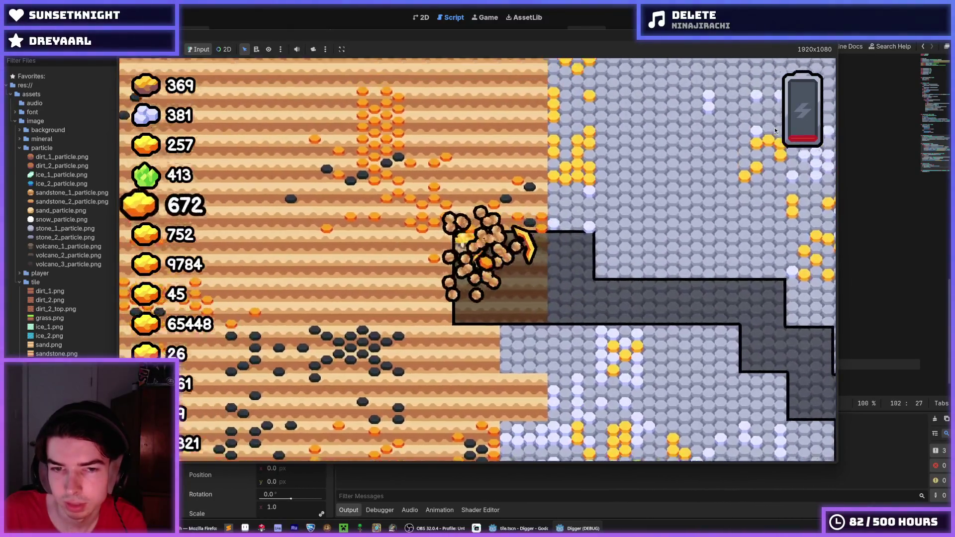
key(a)
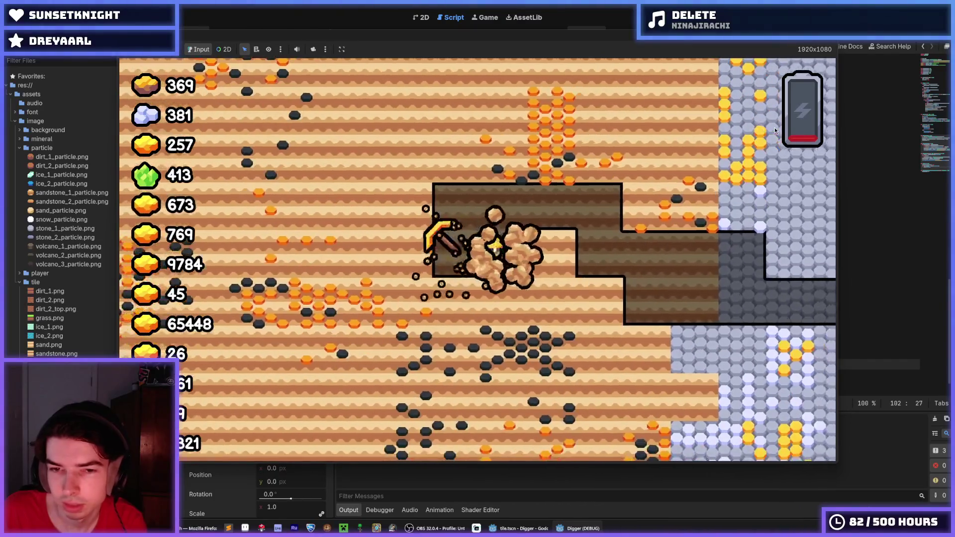
key(a)
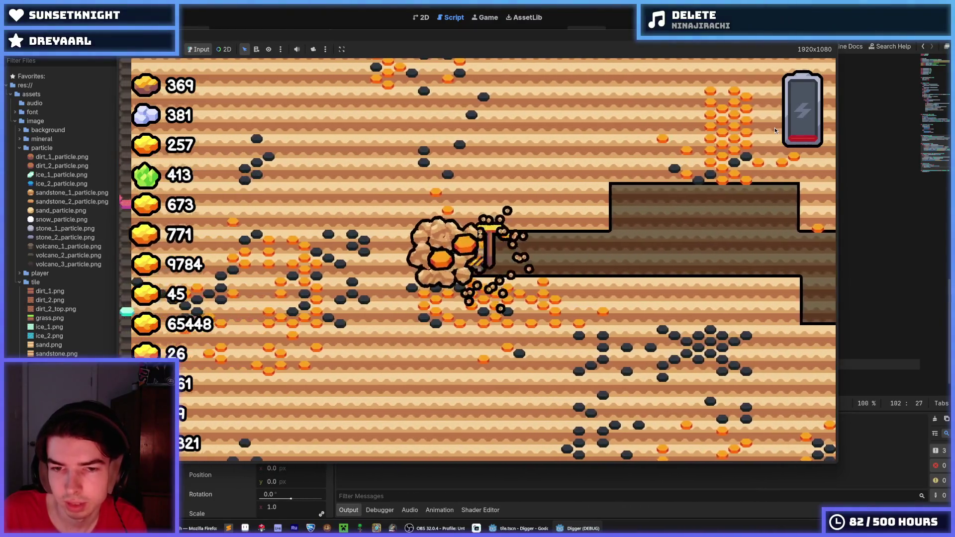
key(a)
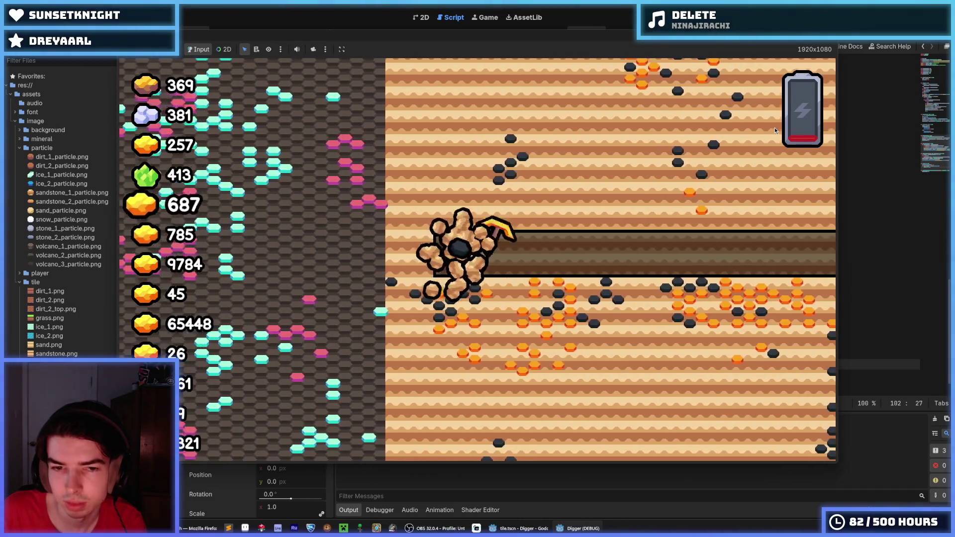
key(s)
key(a)
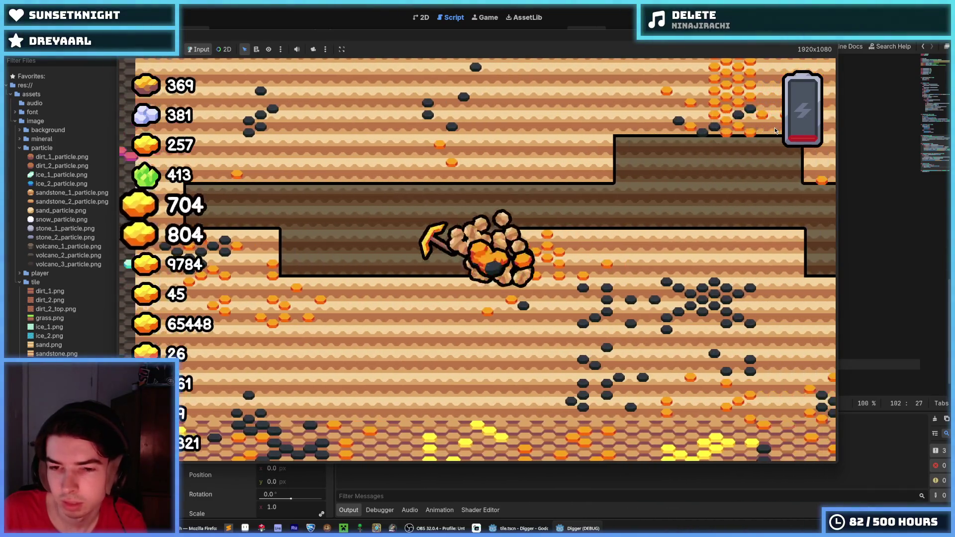
key(d)
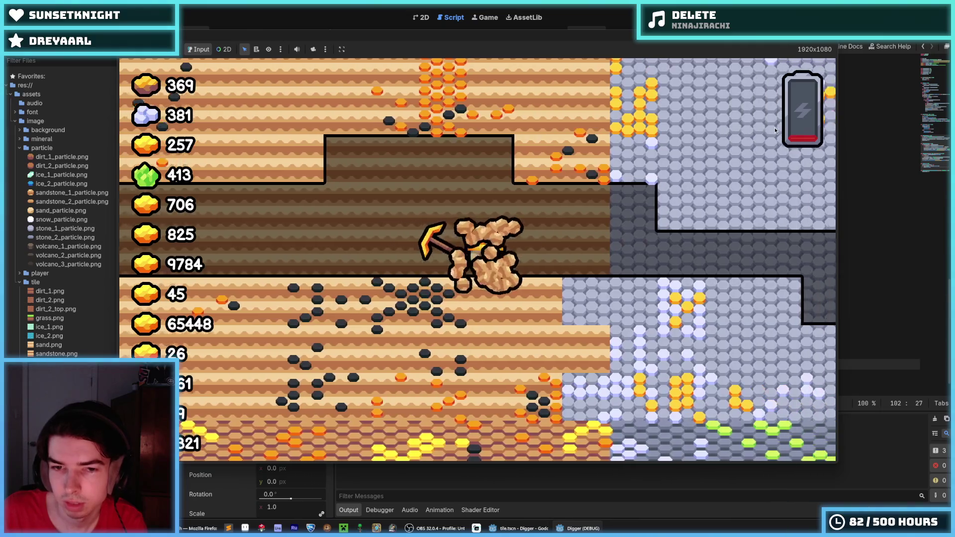
key(s)
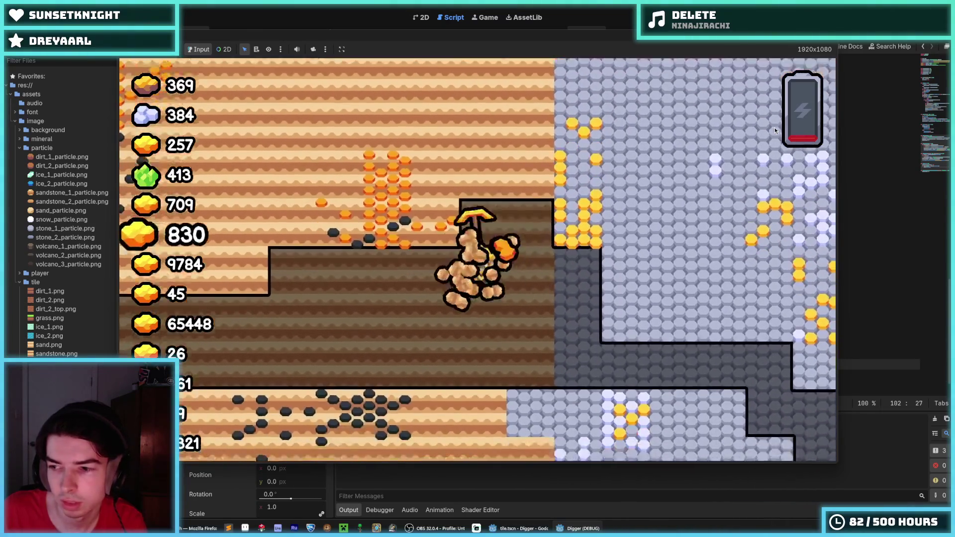
key(s)
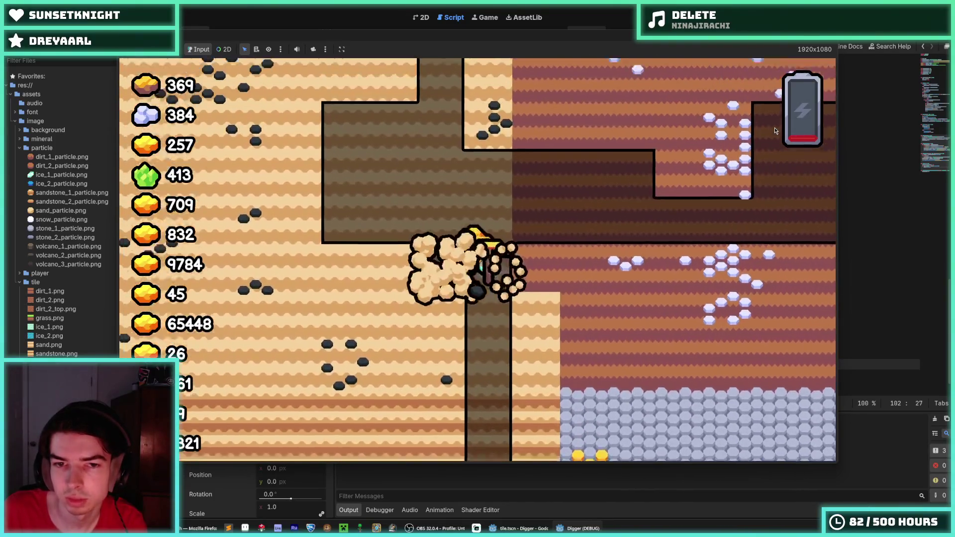
- Climb to the surface, dig left from sandstone into dirt and down, then stop with F8 and save
key(a)
key(w)
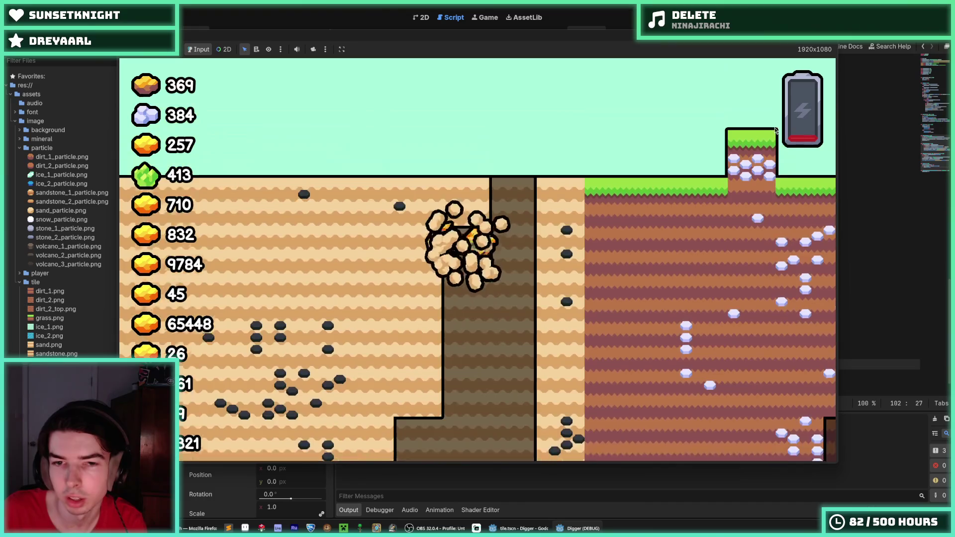
key(s)
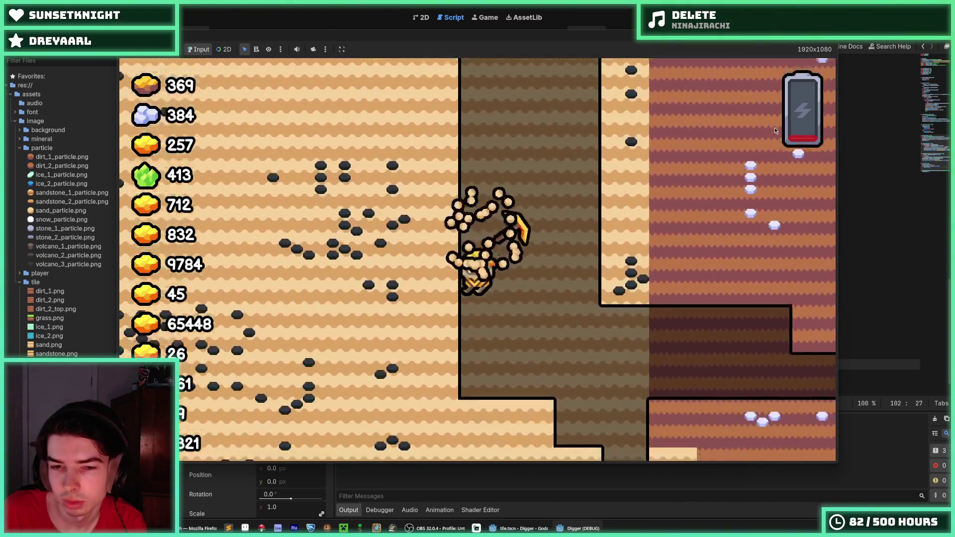
key(a)
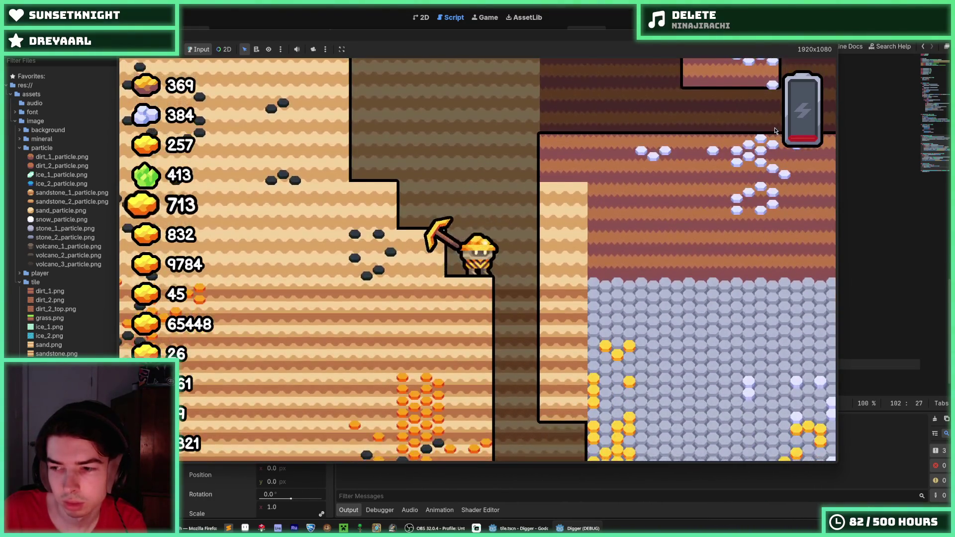
key(a)
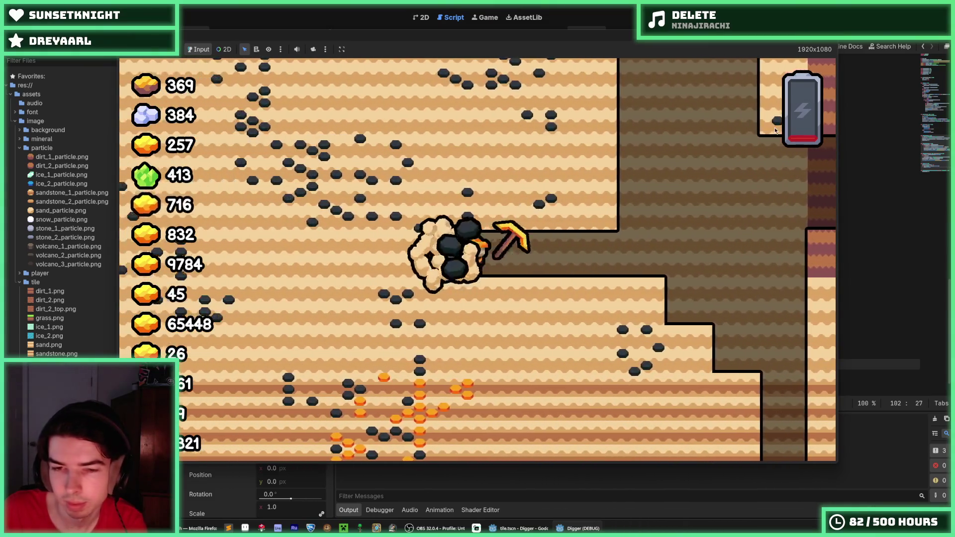
key(a)
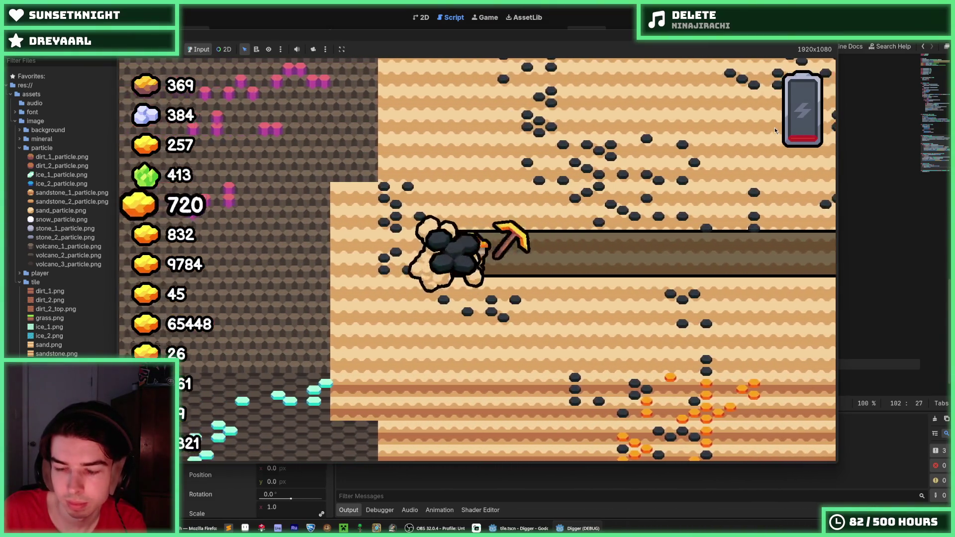
key(a)
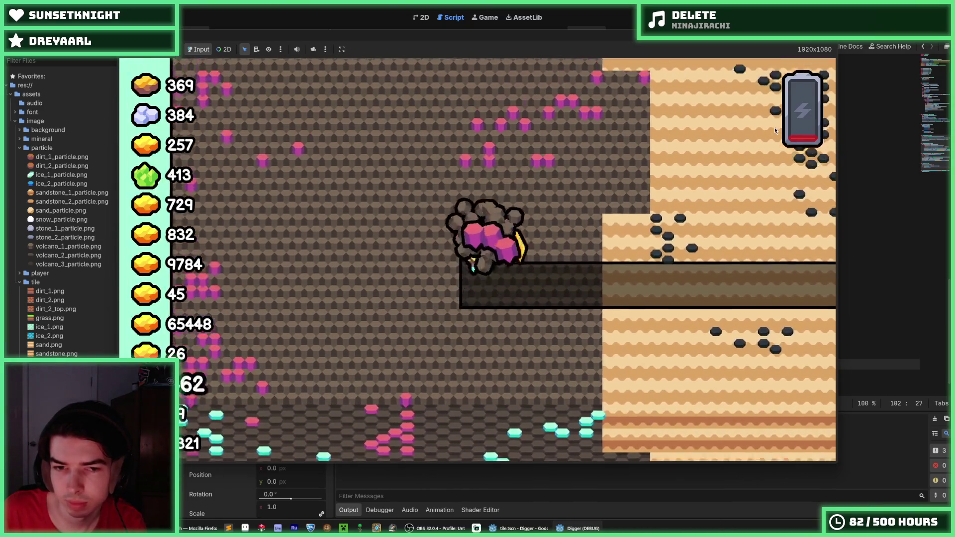
key(s)
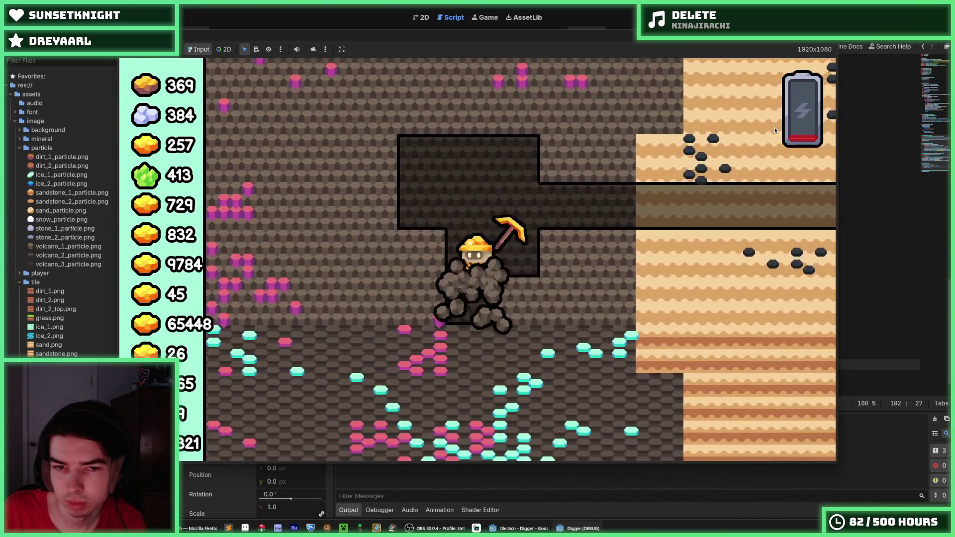
key(s)
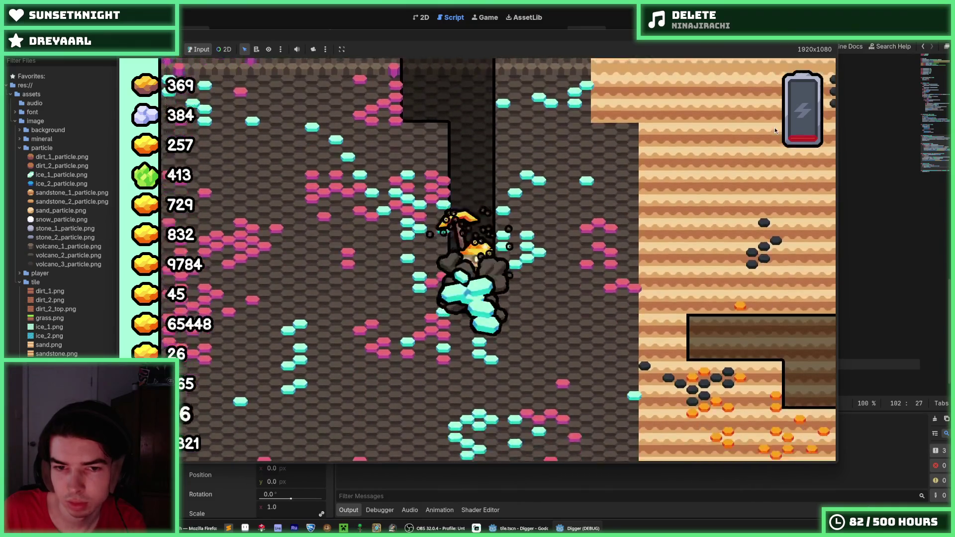
key(w)
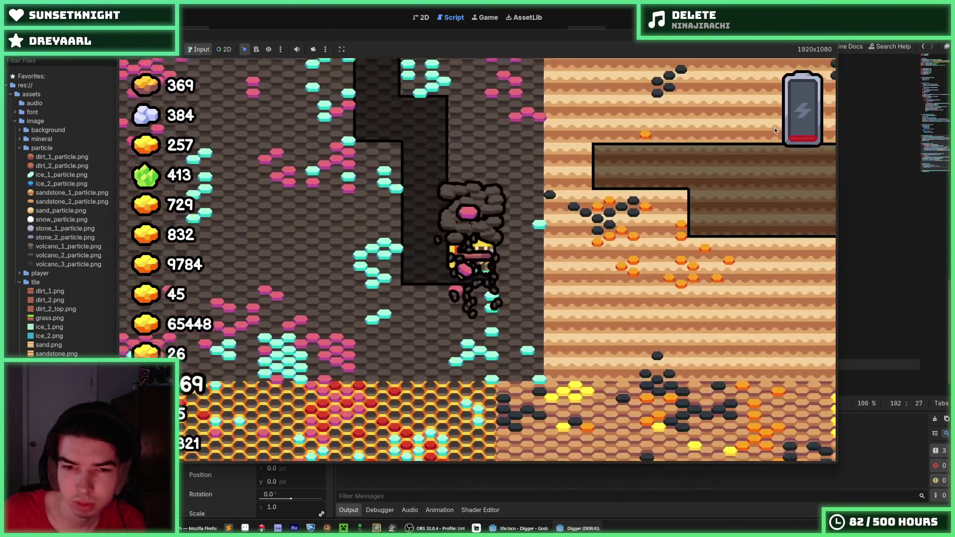
key(w)
key(a)
key(d)
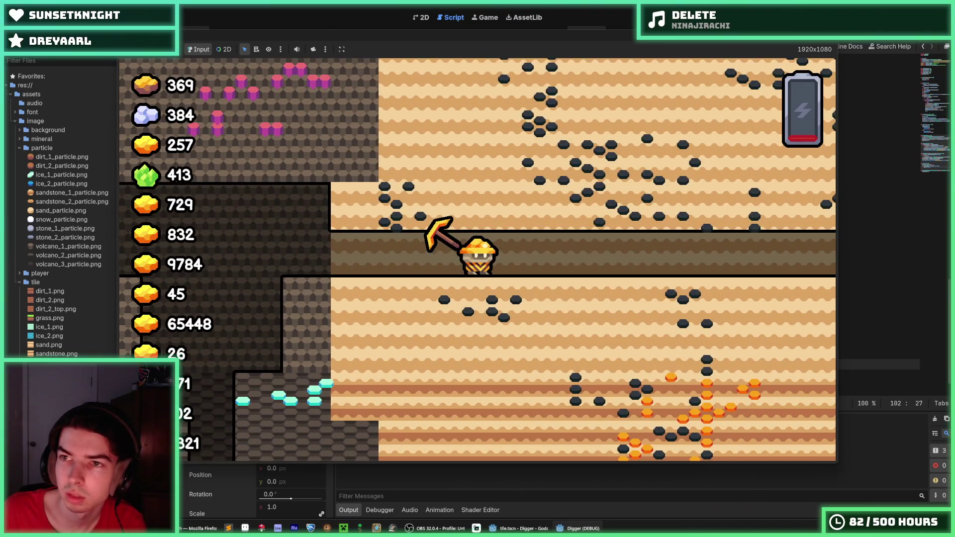
key(F8)
key(ctrl+s)
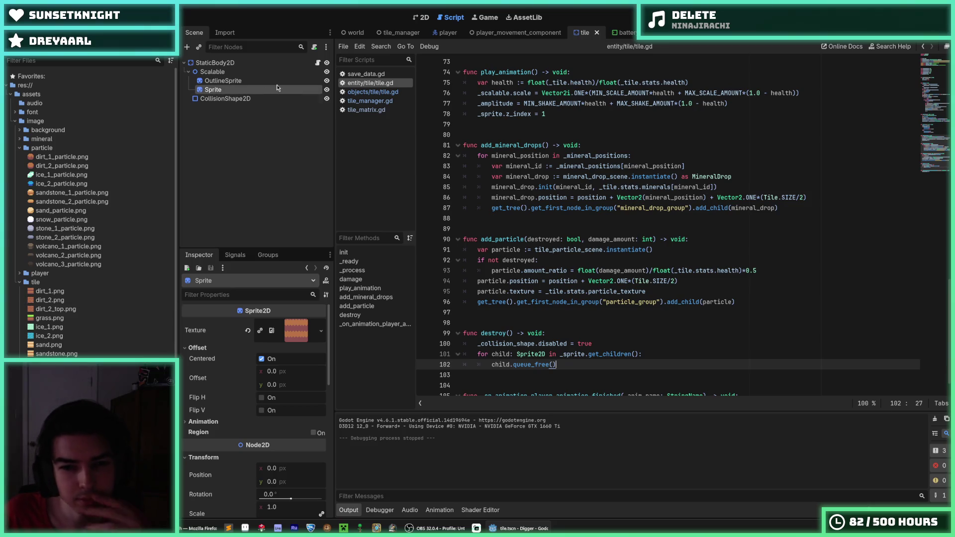
- Review tile.gd's collision-disabling line, then switch through the mineral_drop and player scenes
scroll(547, 248, down, 1)
click(611, 312)
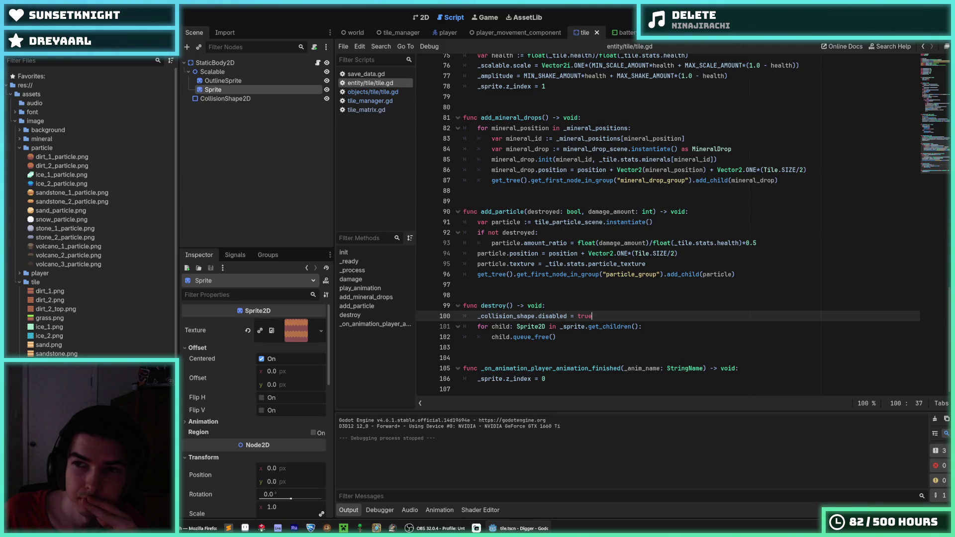
scroll(611, 313, up, 20)
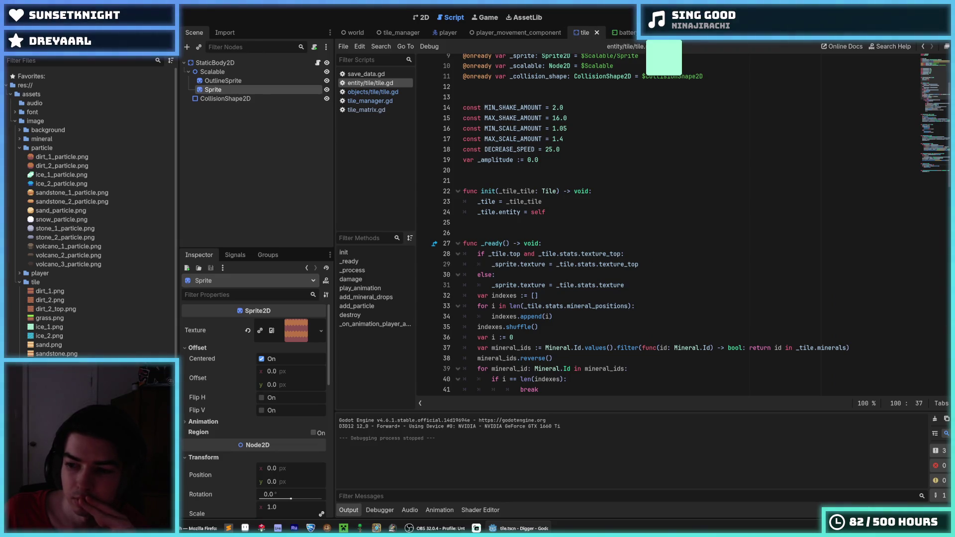
click(656, 33)
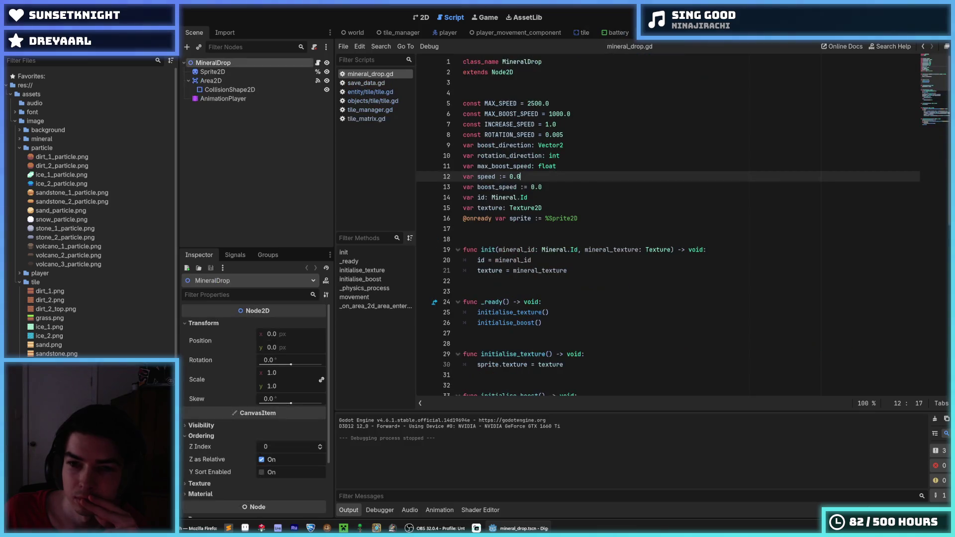
click(445, 32)
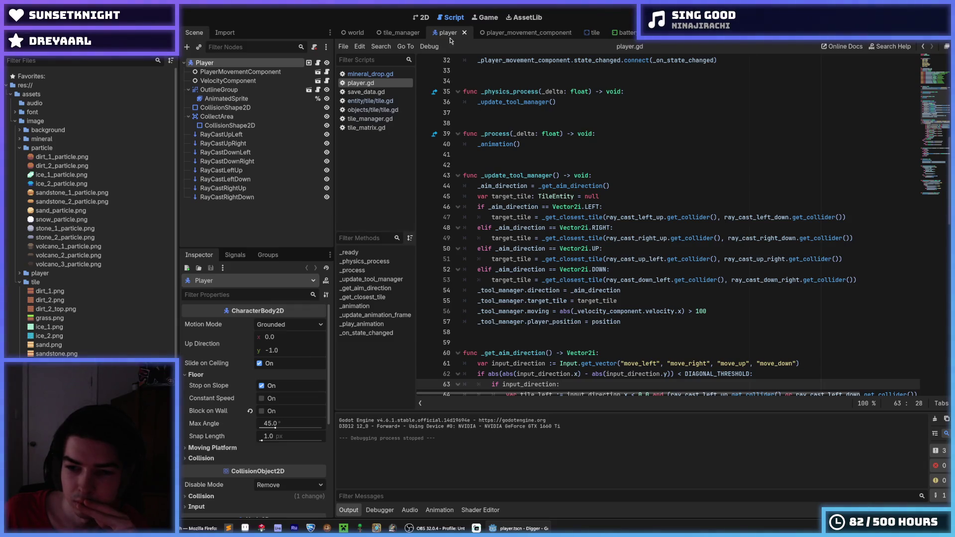
scroll(480, 105, down, 3)
scroll(480, 105, up, 5)
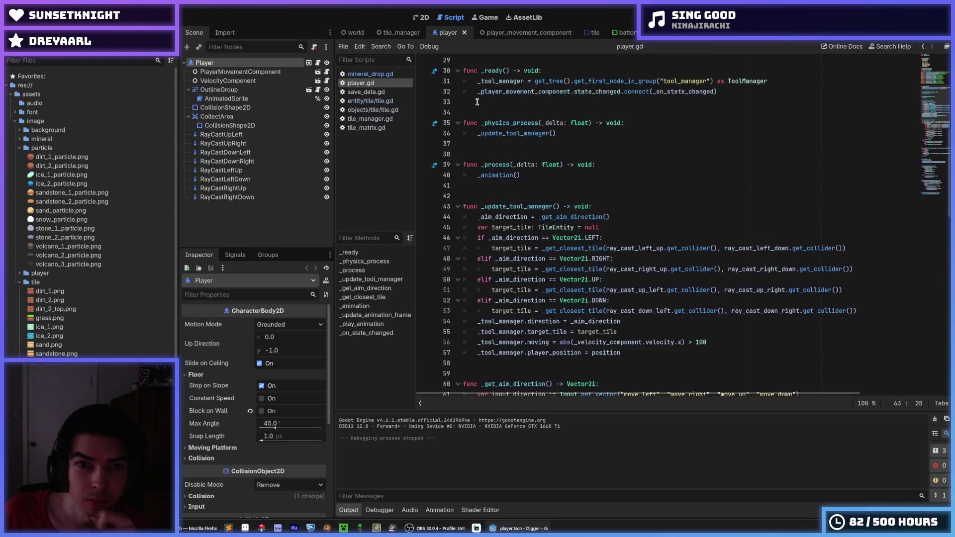
- Close player.gd and save_data.gd, open tile_matrix.gd, and select the tile.is_destroyed = true line
middle_click(365, 83)
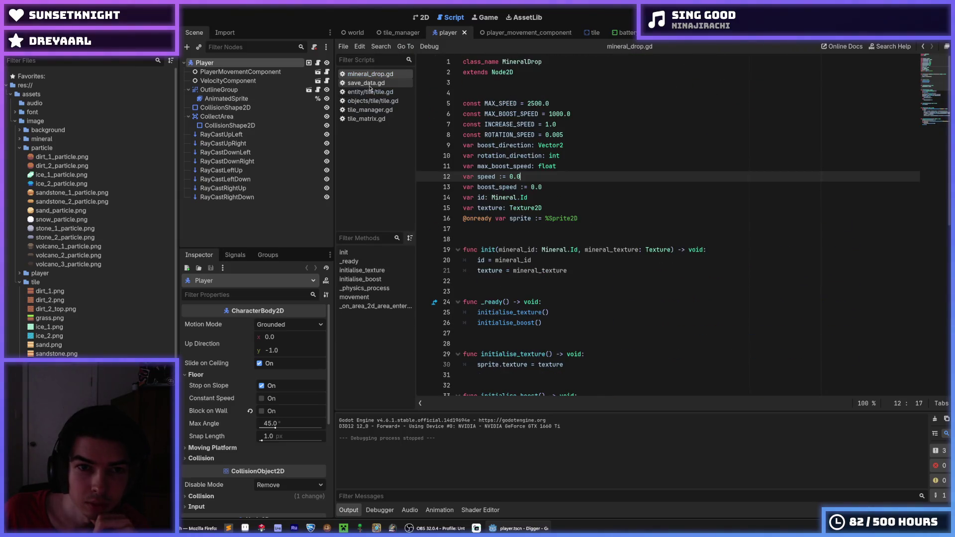
click(369, 84)
middle_click(365, 83)
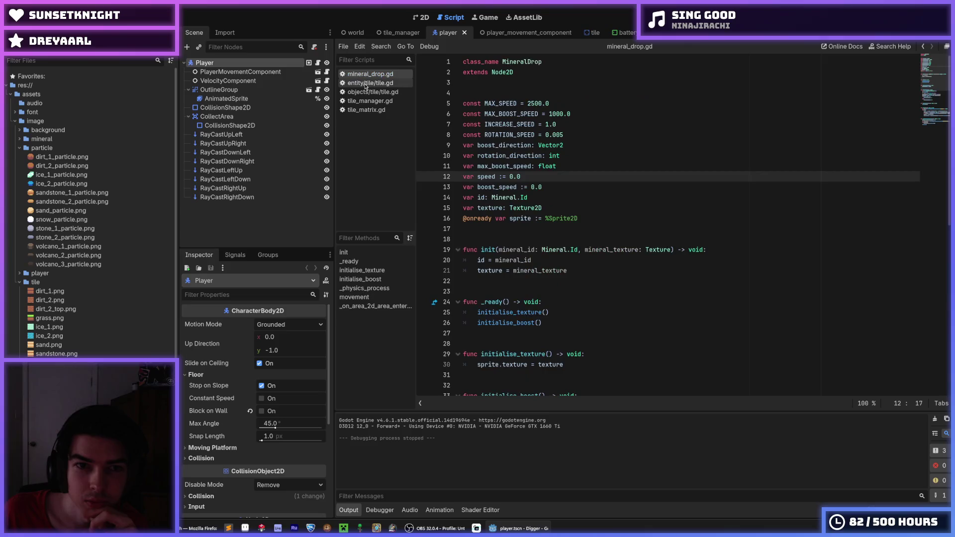
click(372, 92)
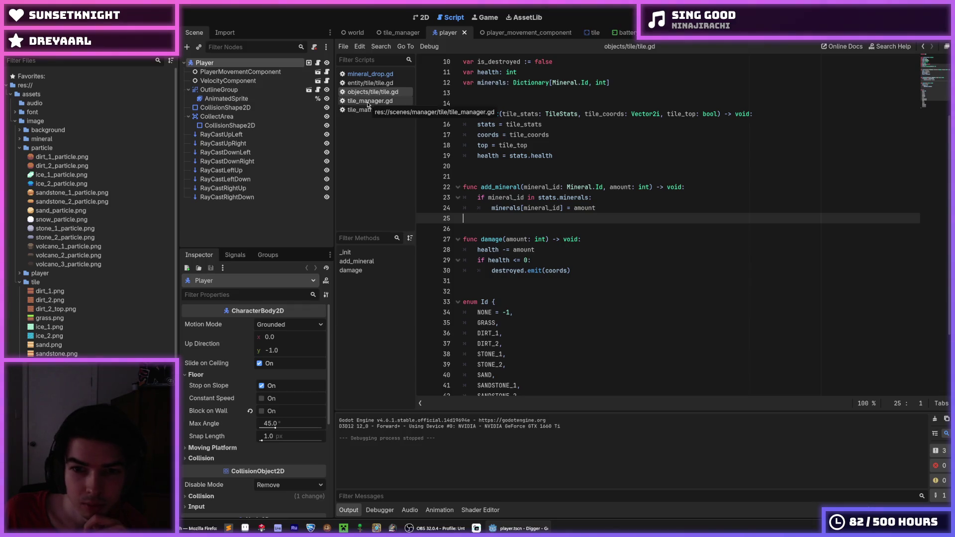
click(375, 113)
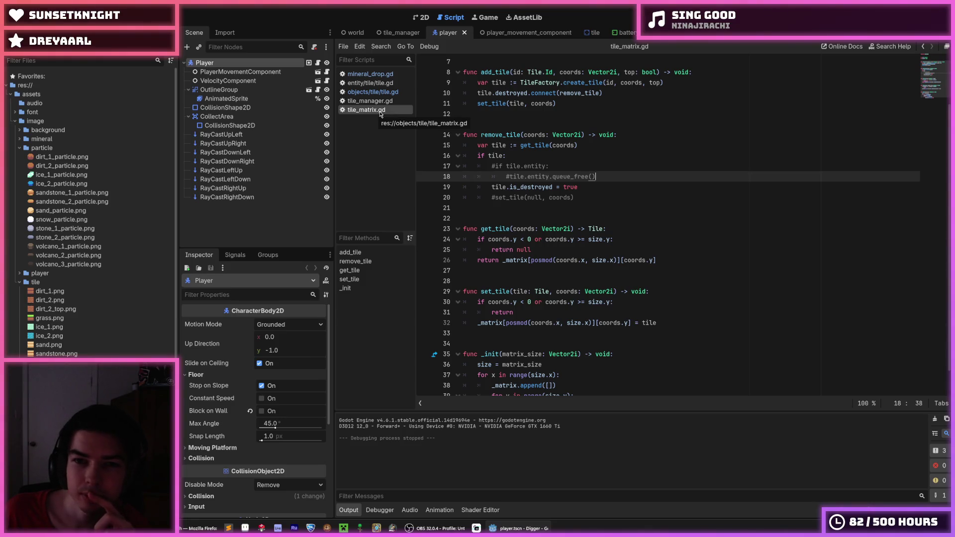
drag(578, 187, 492, 187)
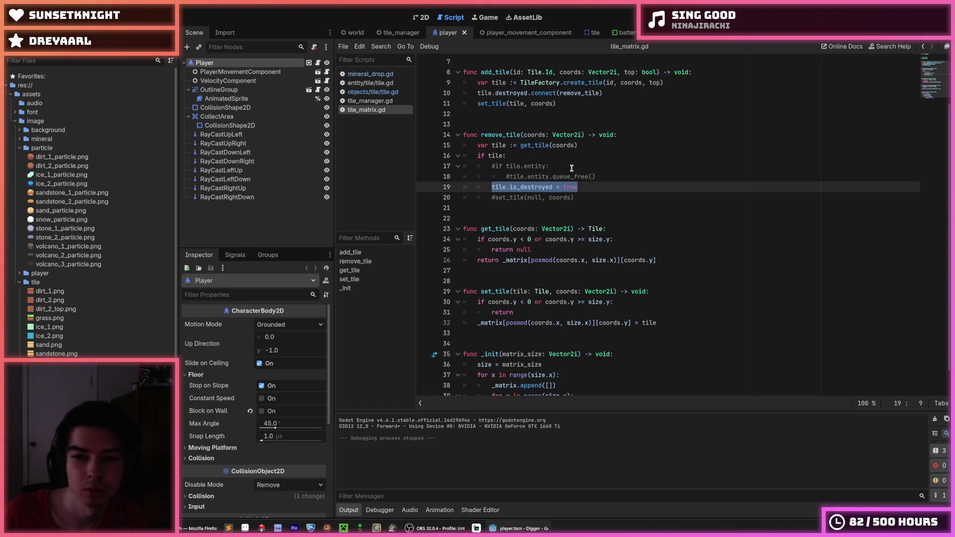
- Drop the is_destroyed line, comment out remove_tile's old body, add a 'pass' stub and save
key(BackSpace)
key(ctrl+shift+k)
key(Up)
key(Up)
key(shift+Up)
key(ctrl+k)
key(Up)
key(End)
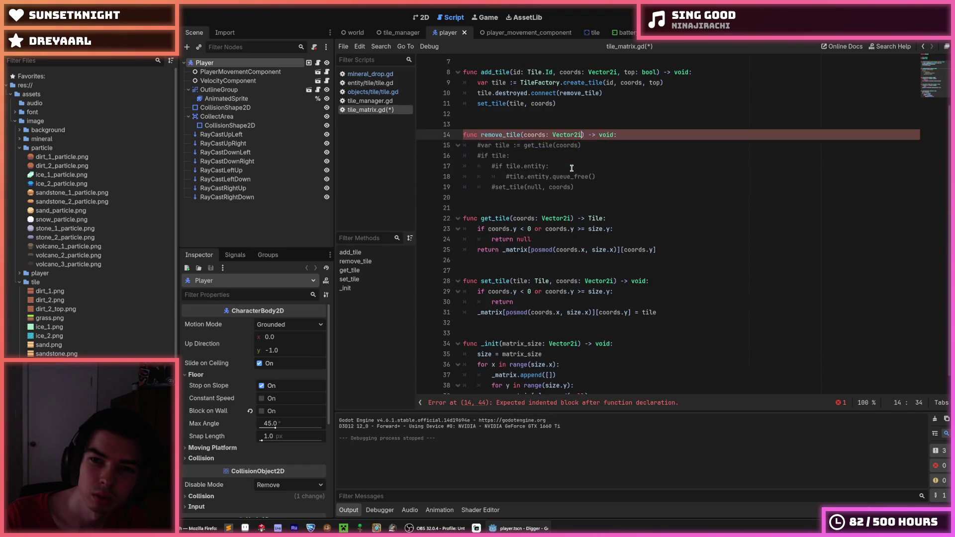
key(Return)
text(pass)
key(ctrl+s)
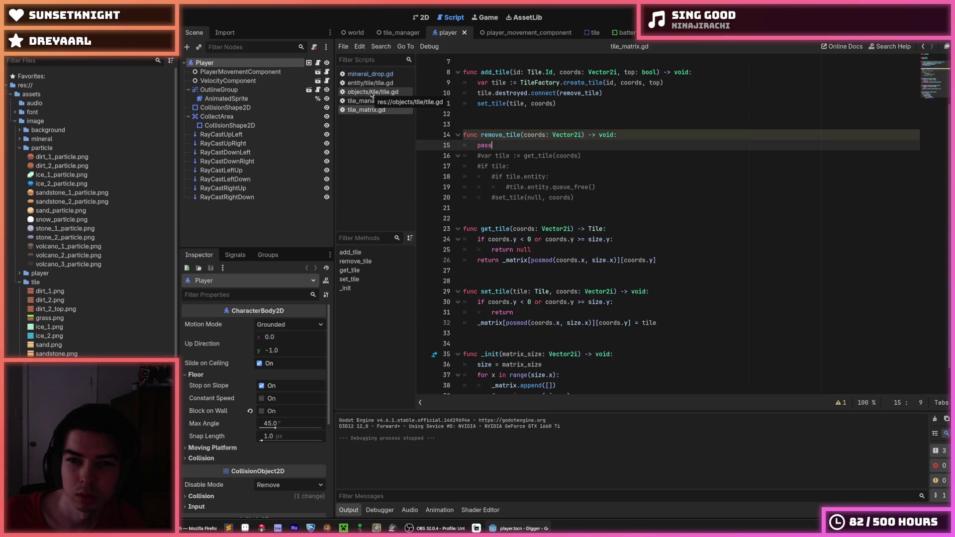
- Switch to the entity tile script and cycle through the recently opened scripts
click(376, 84)
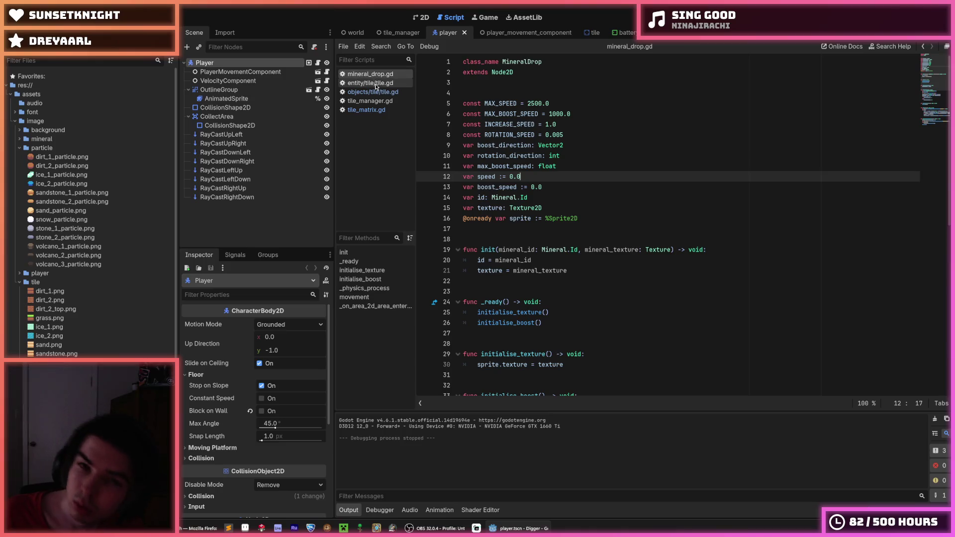
key(Down)
key(Down)
key(Up)
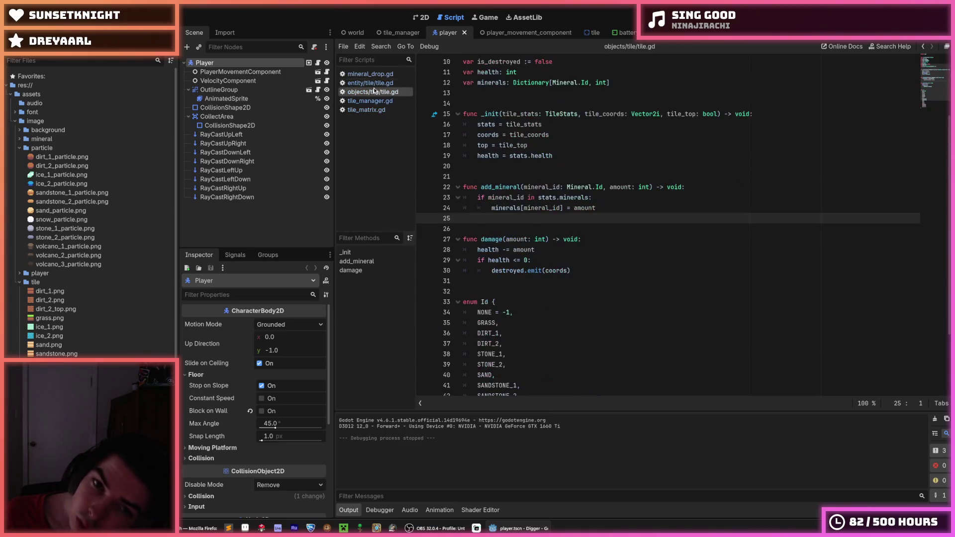
- Step past the objects tile script to bring up tile_manager.gd in the script editor
key(Up)
click(375, 93)
click(378, 101)
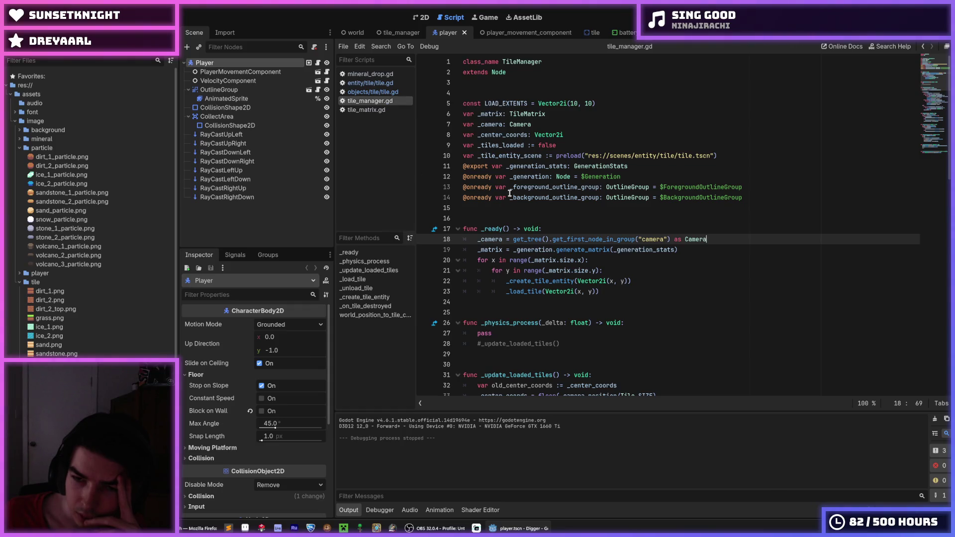
- Review the camera and matrix setup lines in tile_manager.gd
mouse_move(678, 250)
mouse_down()
mouse_move(458, 230)
mouse_move(447, 238)
mouse_up()
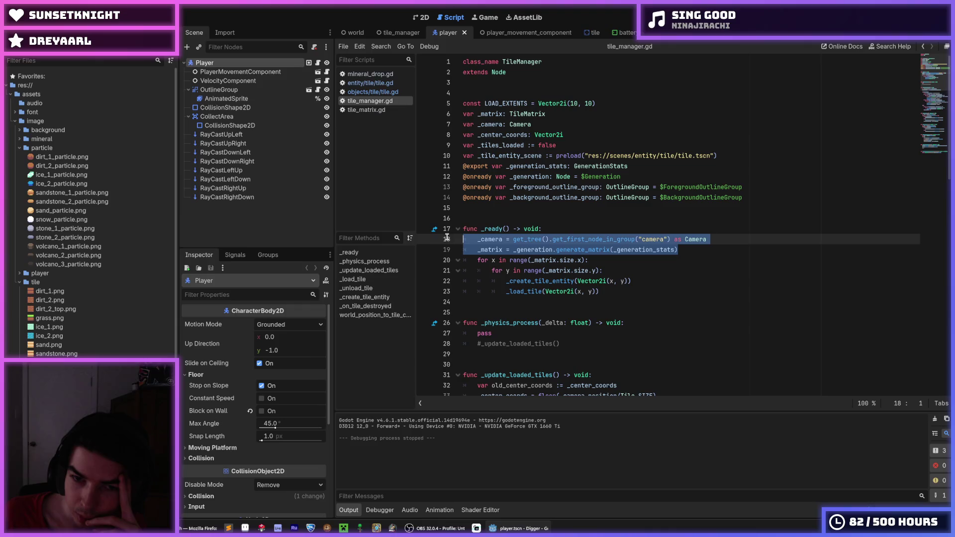
click(686, 250)
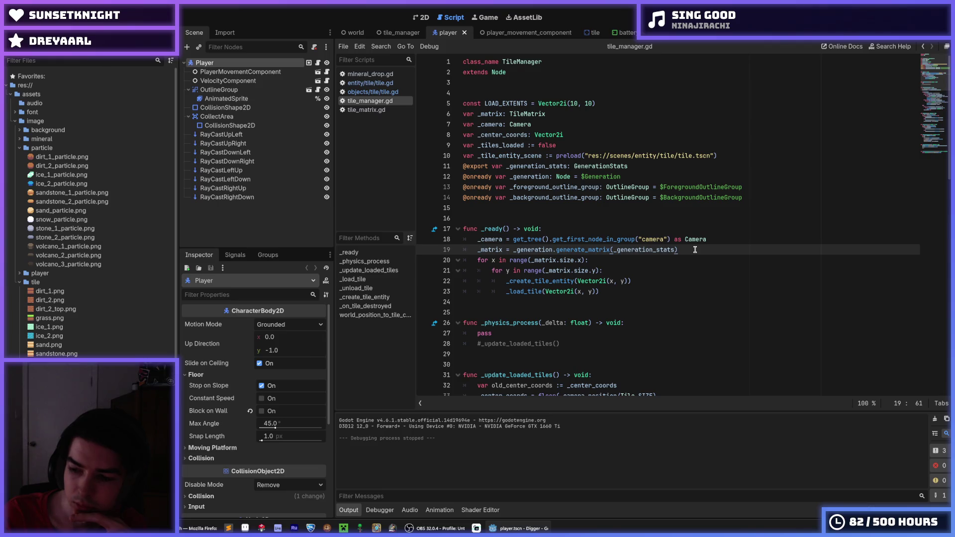
scroll(520, 212, down, 1)
scroll(521, 213, down, 6)
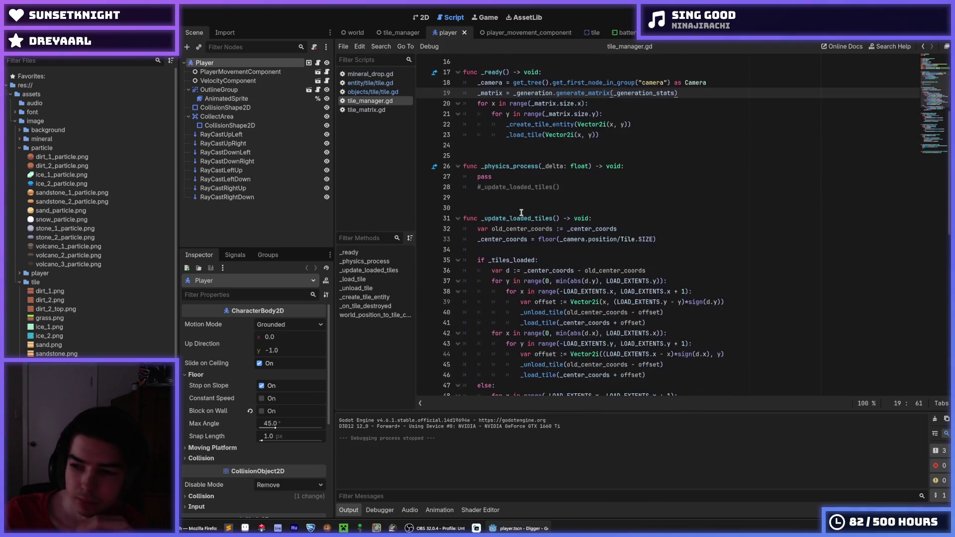
scroll(514, 198, up, 5)
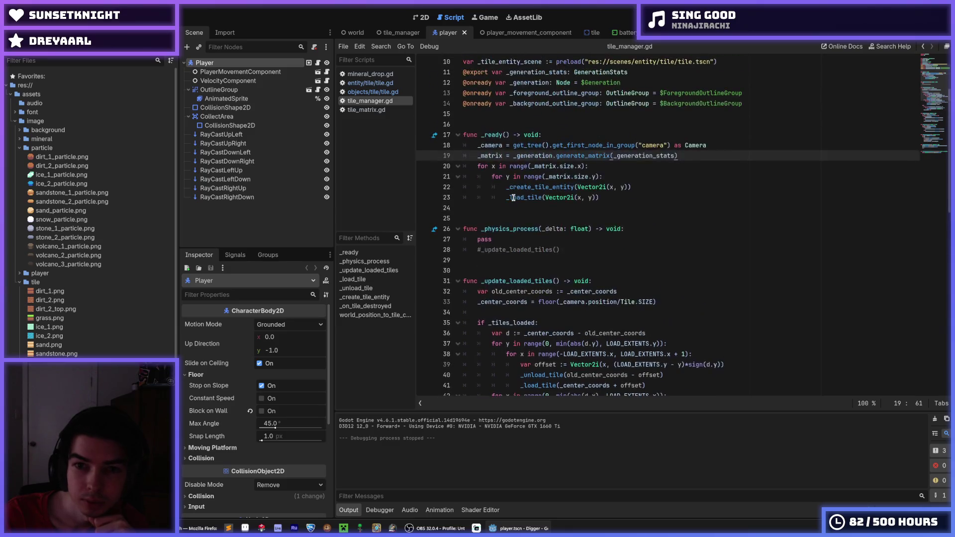
- Look through the objects and entity tile scripts, then open and close mineral_drop.gd
click(371, 92)
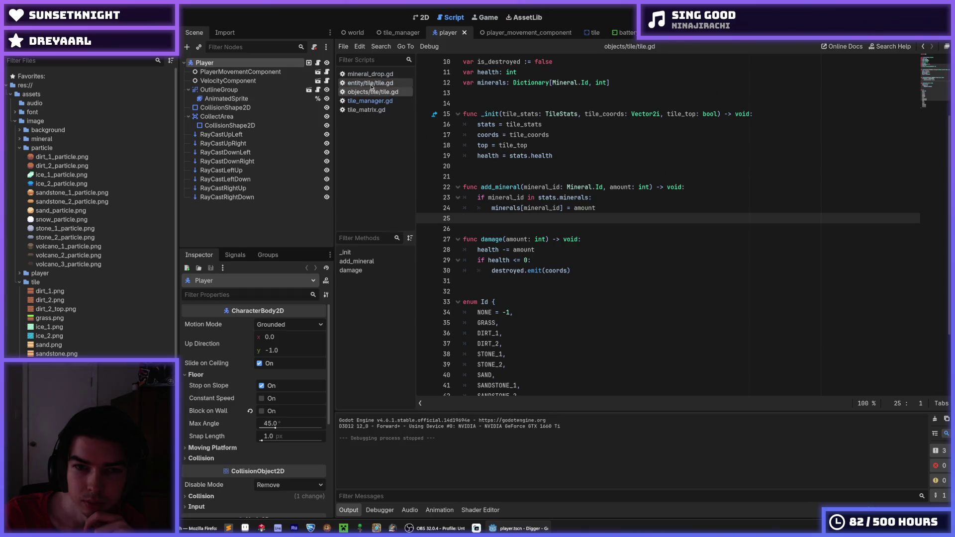
click(370, 83)
scroll(537, 197, down, 8)
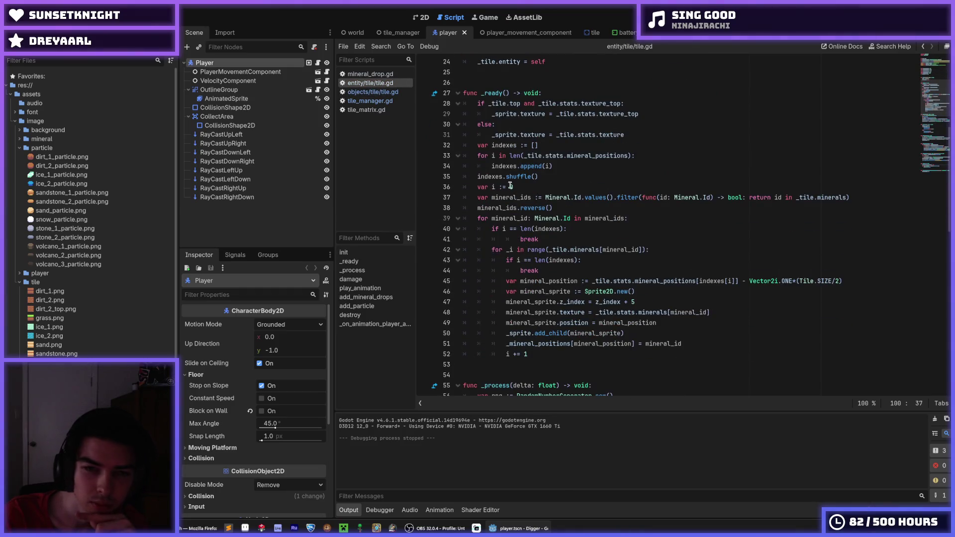
click(374, 75)
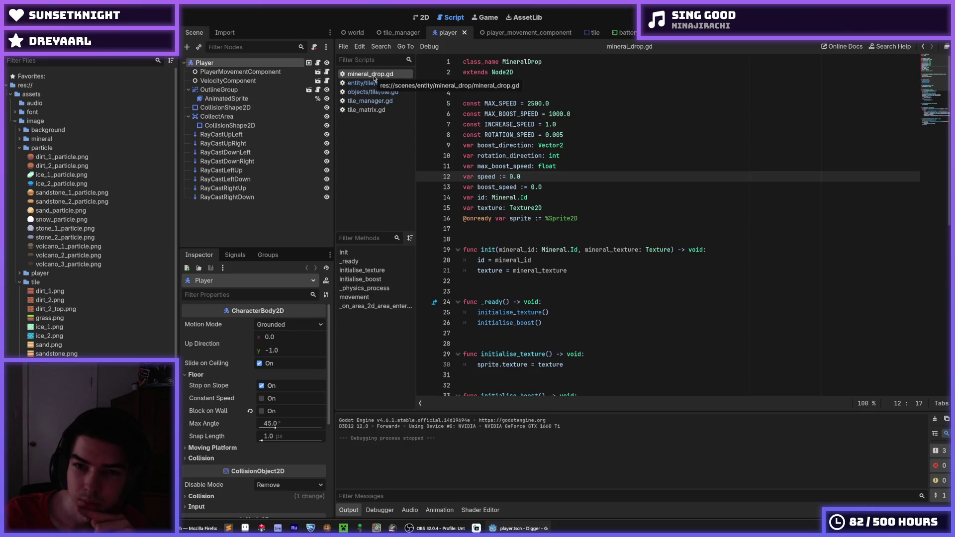
scroll(449, 148, down, 3)
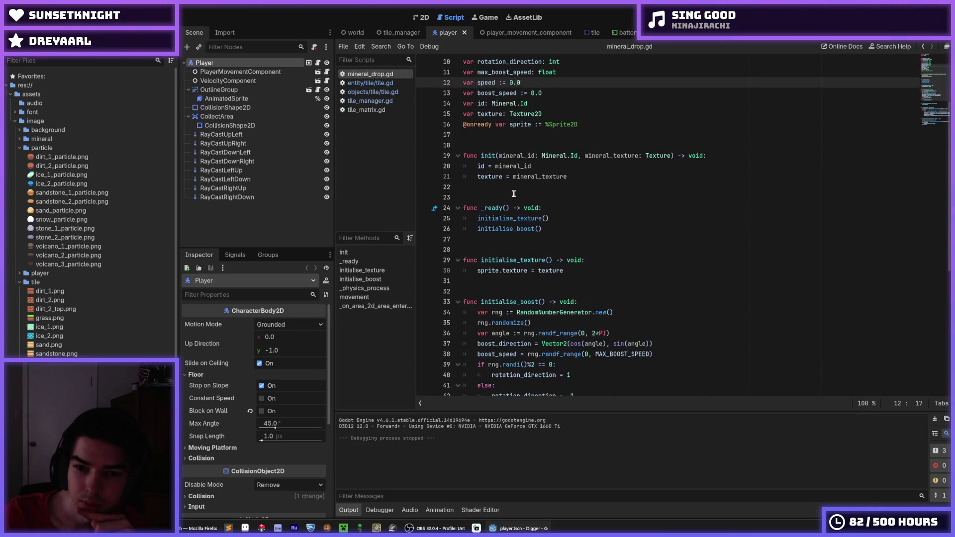
middle_click(371, 74)
- Compare objects/tile/tile.gd with tile_matrix.gd, ending on tile_matrix.gd
click(372, 83)
click(378, 99)
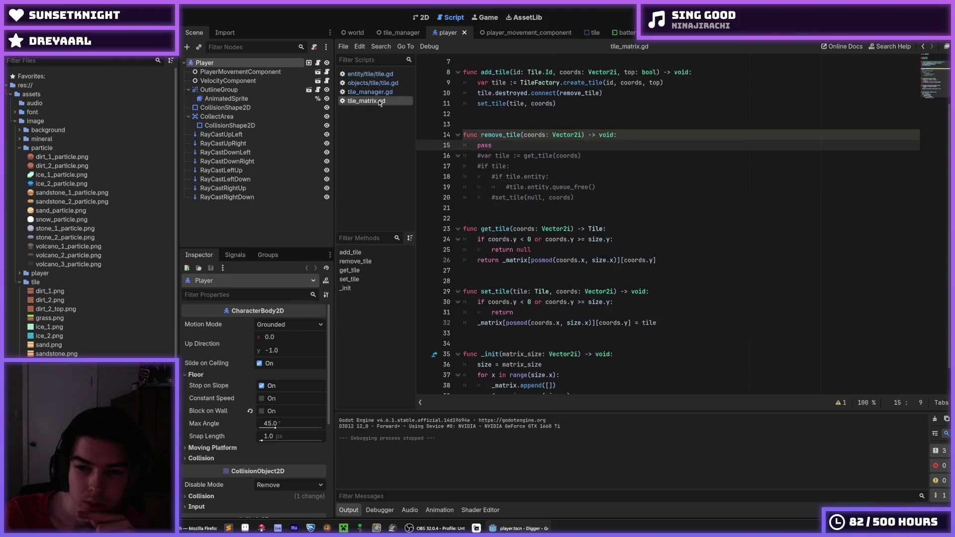
scroll(521, 193, down, 1)
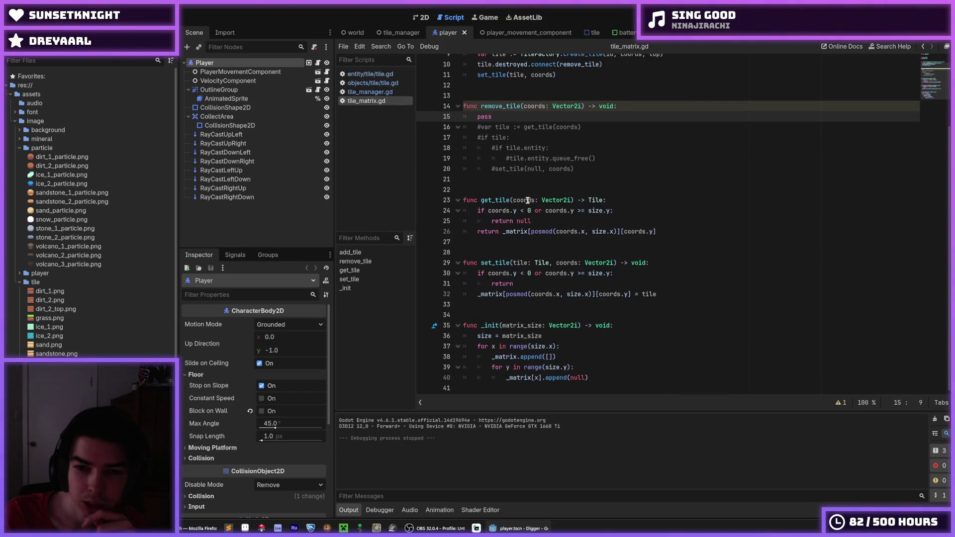
scroll(527, 198, up, 3)
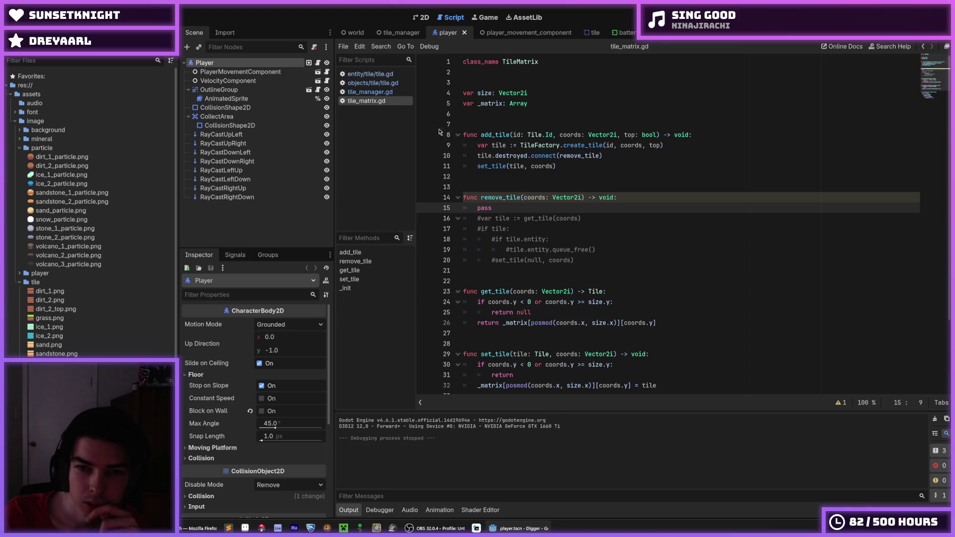
click(373, 83)
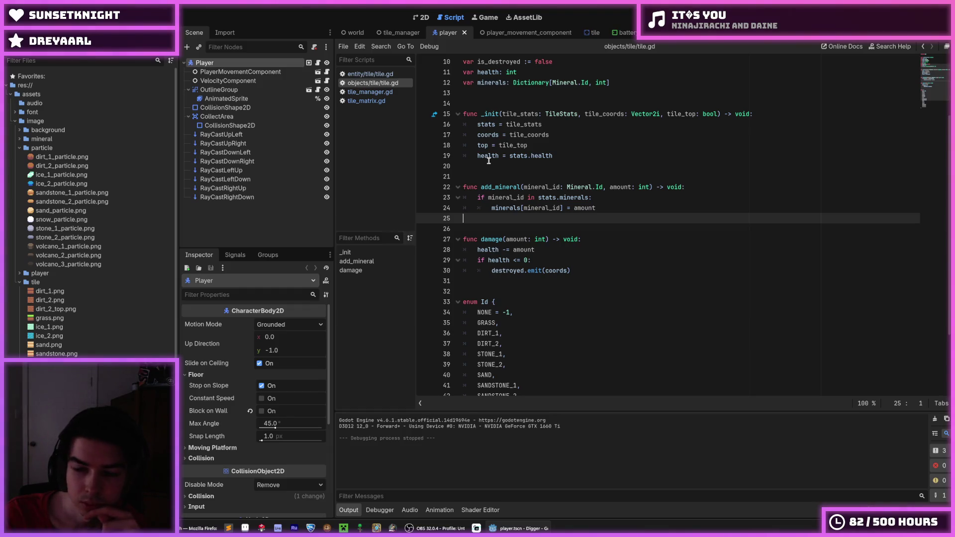
scroll(503, 176, down, 3)
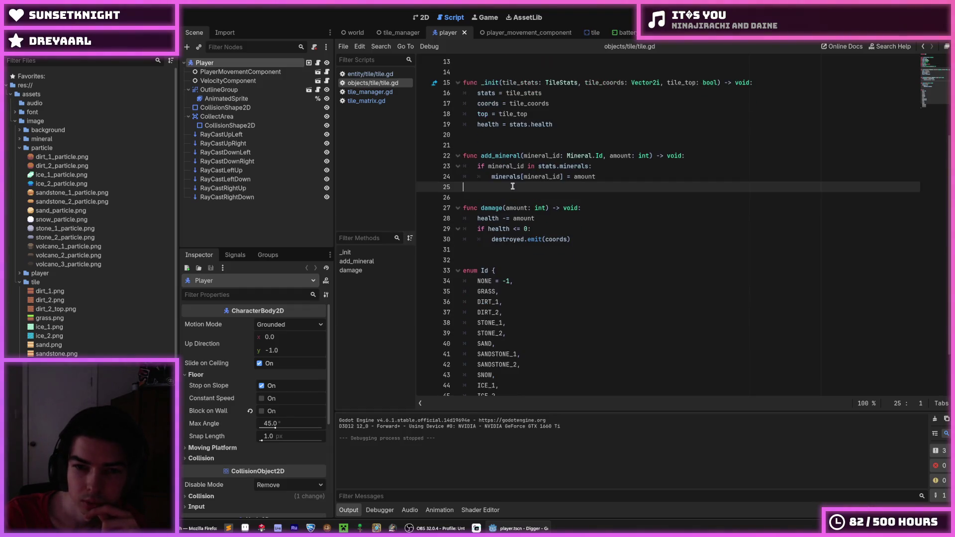
scroll(512, 189, up, 6)
scroll(514, 191, down, 2)
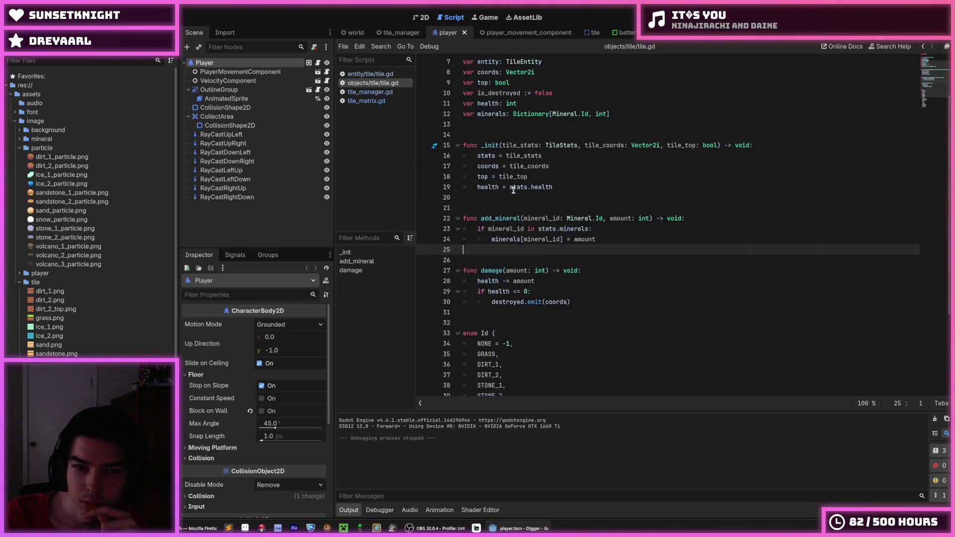
click(381, 102)
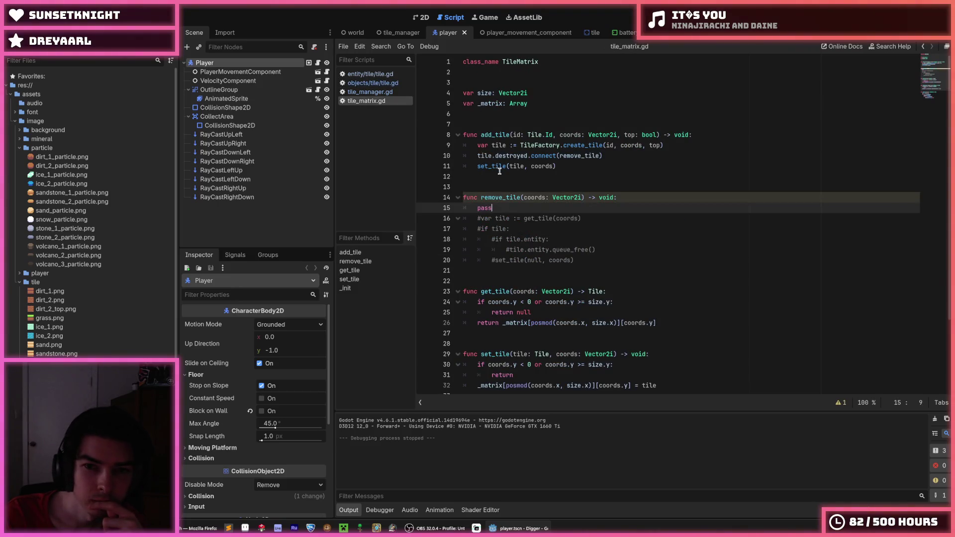
- Comment out the destroyed signal connection and uncomment the old remove_tile body
click(547, 156)
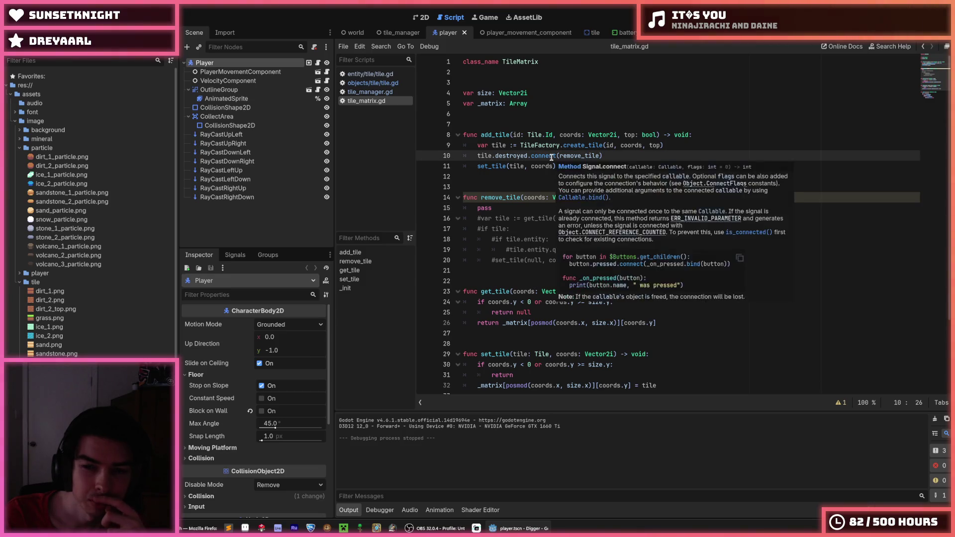
click(570, 156)
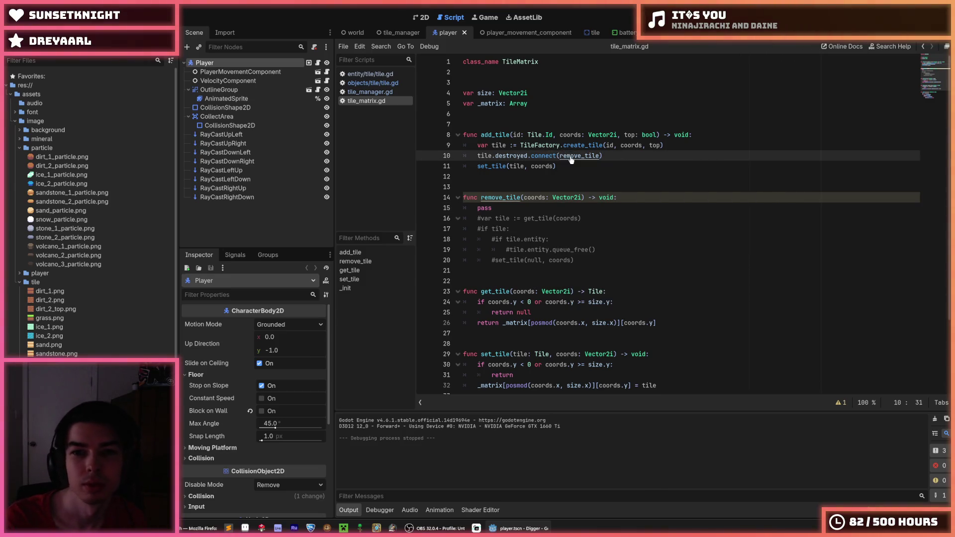
key(ctrl+k)
key(Down)
key(Down)
key(Down)
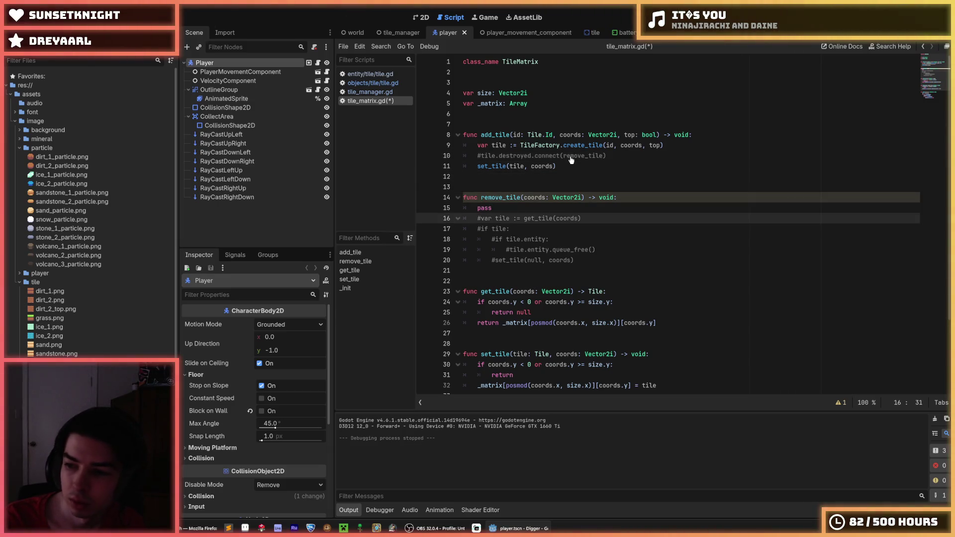
key(shift+Down)
key(shift+Down)
key(shift+Down)
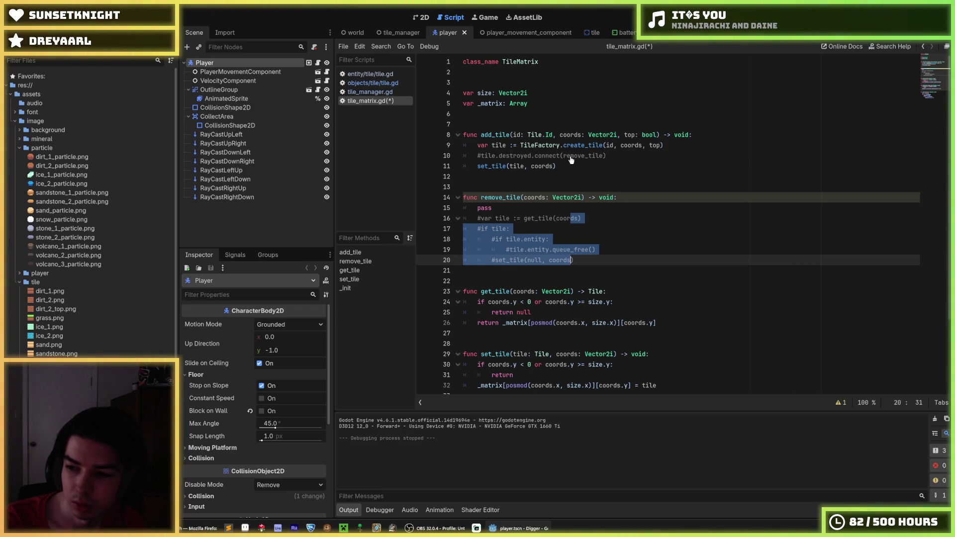
key(ctrl+k)
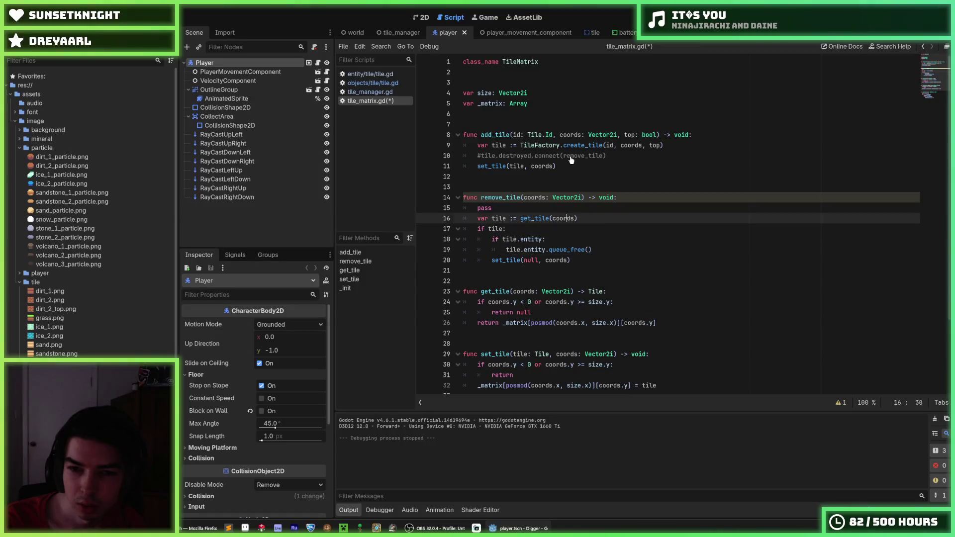
key(Up)
key(Up)
key(Up)
- Delete the leftover 'pass' placeholder under remove_tile and save tile_matrix.gd
key(shift+Home)
key(shift+Home)
key(Delete)
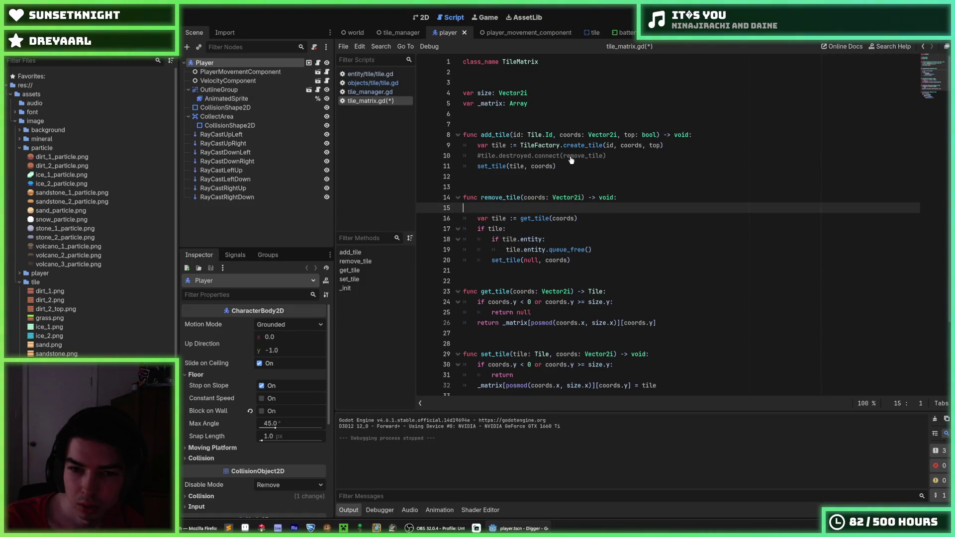
key(Delete)
key(Down)
key(Down)
key(Down)
key(End)
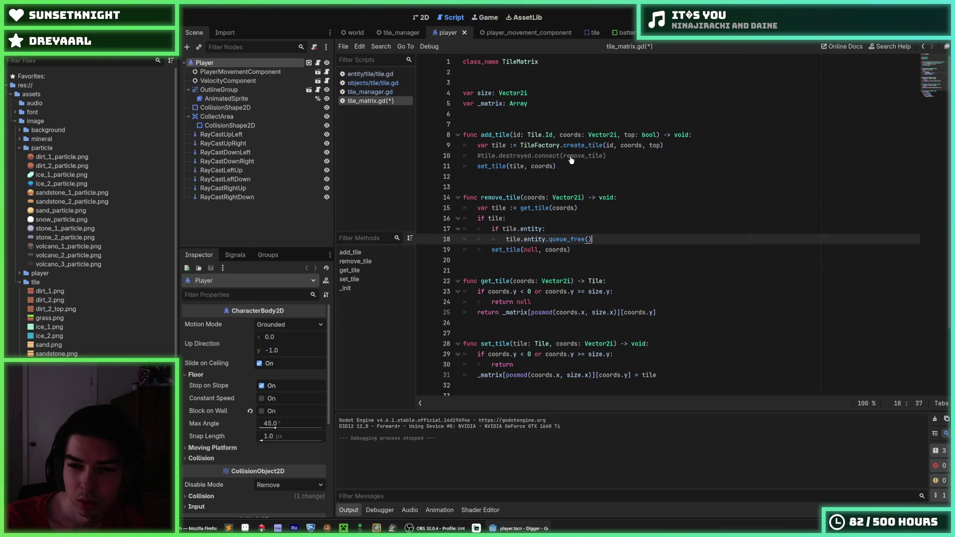
key(Up)
key(Up)
key(Up)
key(End)
key(ctrl+s)
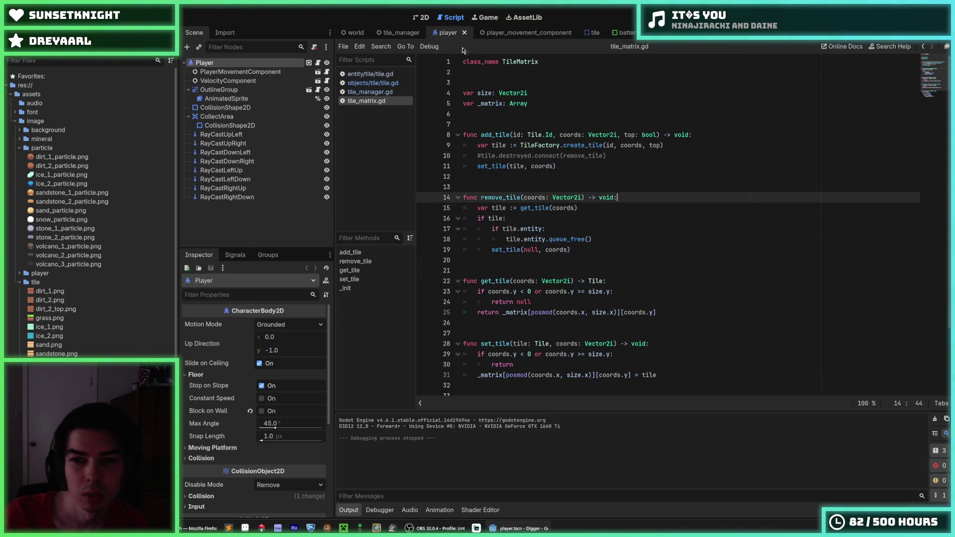
click(370, 84)
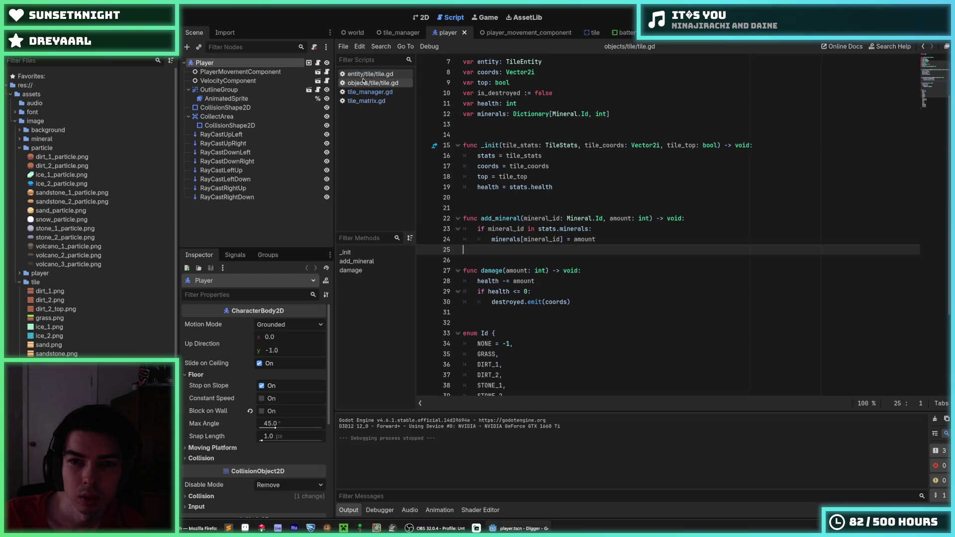
- Review tile.gd's initialisation code, then check tile_matrix.gd and tile_manager.gd
scroll(503, 180, up, 2)
scroll(503, 180, down, 2)
scroll(503, 180, down, 1)
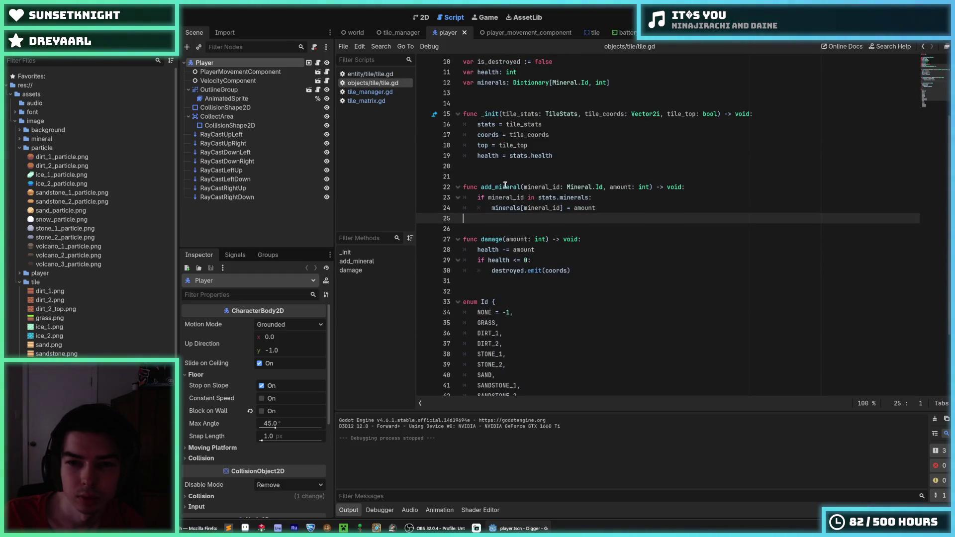
scroll(503, 180, up, 3)
click(530, 240)
scroll(538, 207, down, 5)
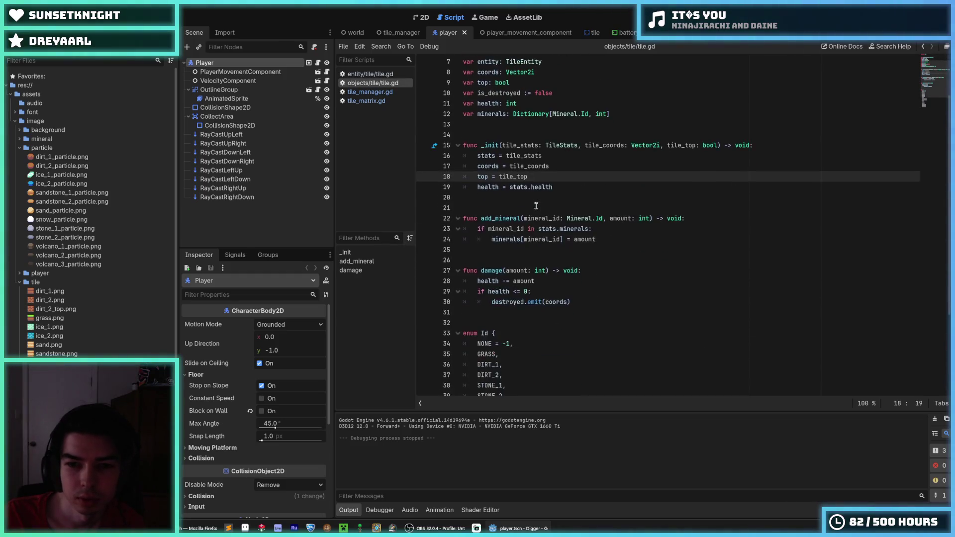
scroll(537, 205, up, 4)
scroll(536, 206, up, 2)
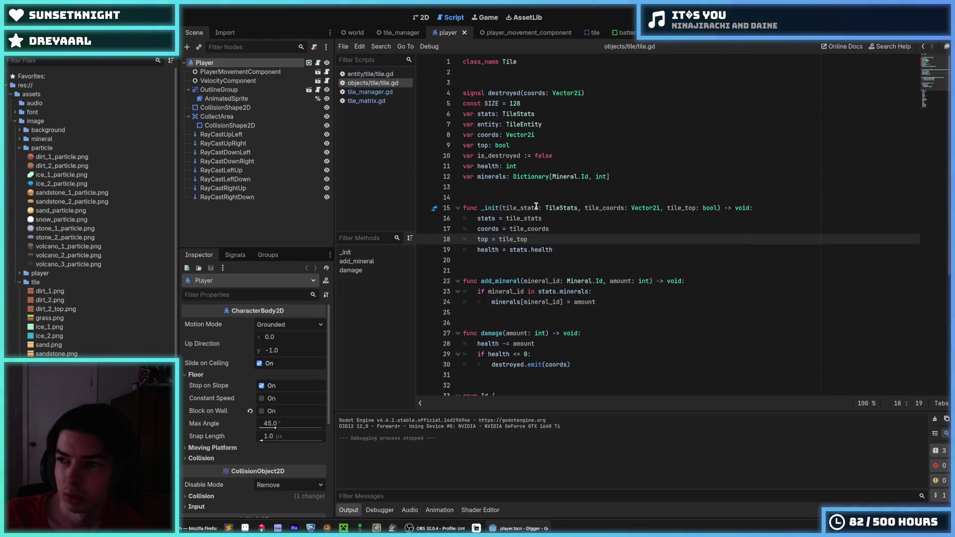
click(581, 227)
click(379, 101)
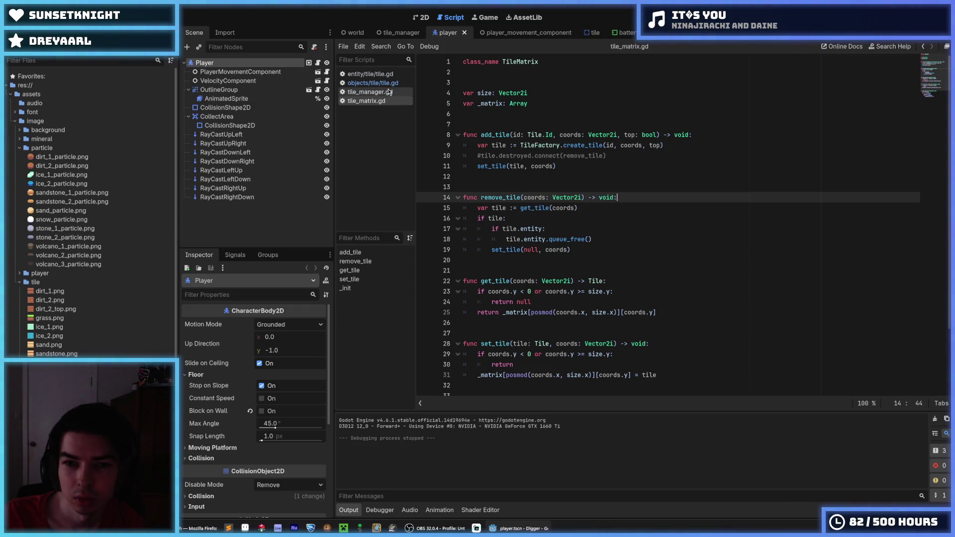
click(391, 92)
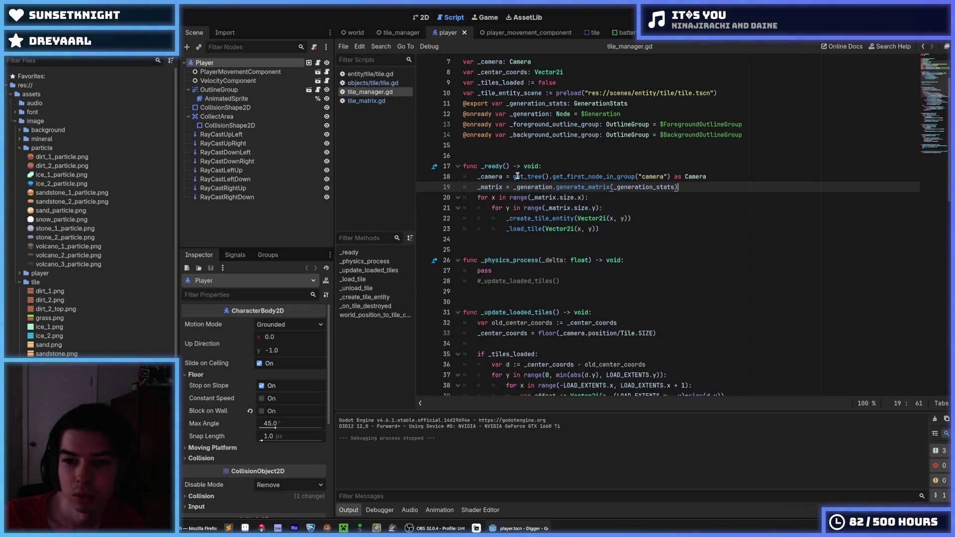
- Return to tile.gd's damage function, placing the caret after the health subtraction
click(351, 83)
scroll(572, 199, down, 6)
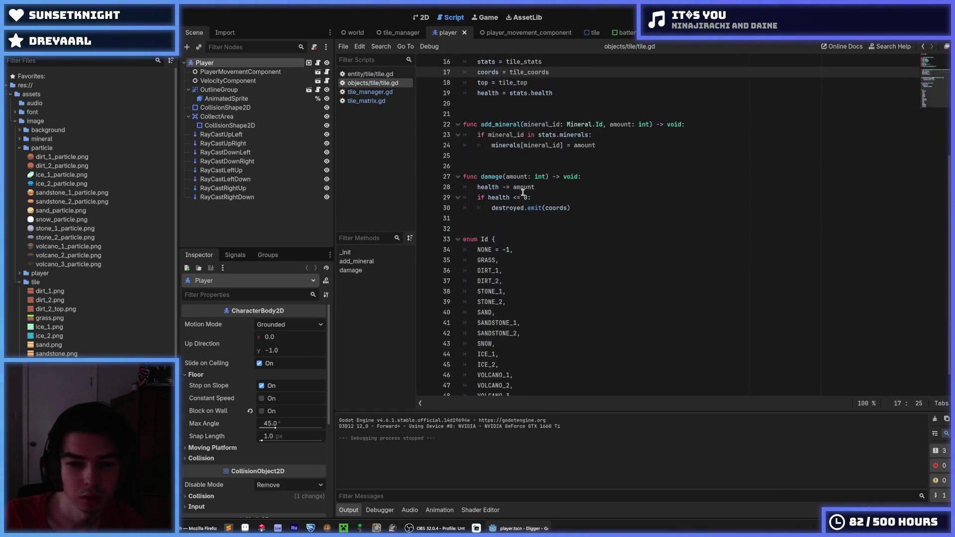
click(572, 181)
click(575, 172)
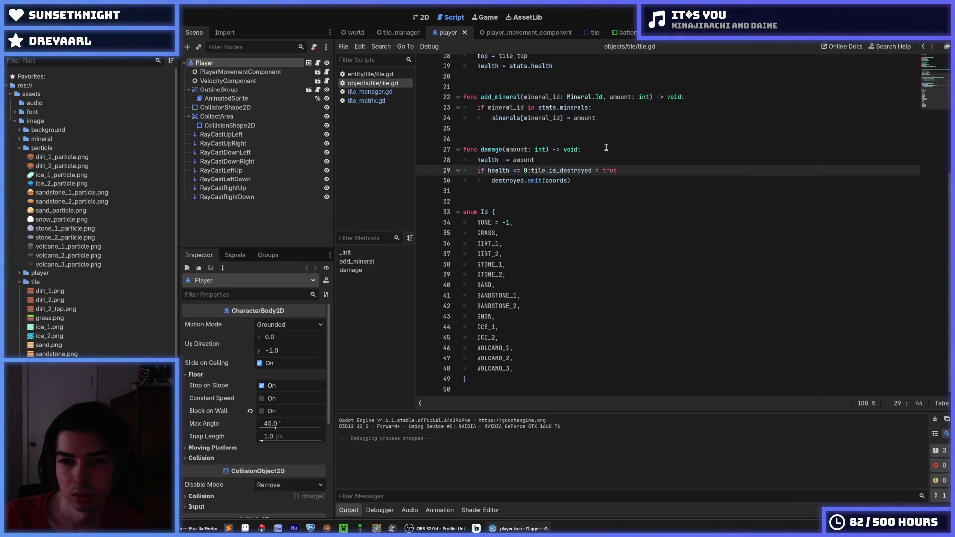
click(370, 92)
click(369, 101)
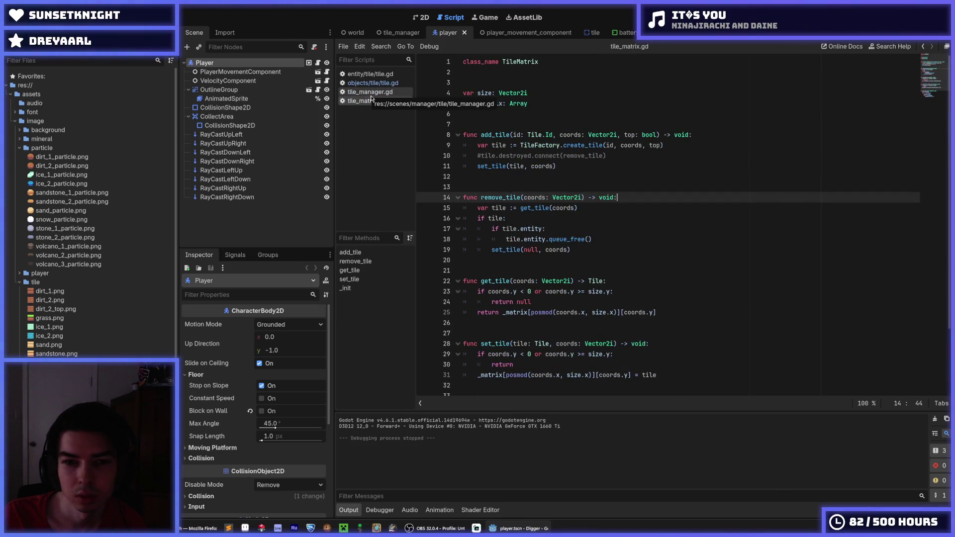
click(370, 83)
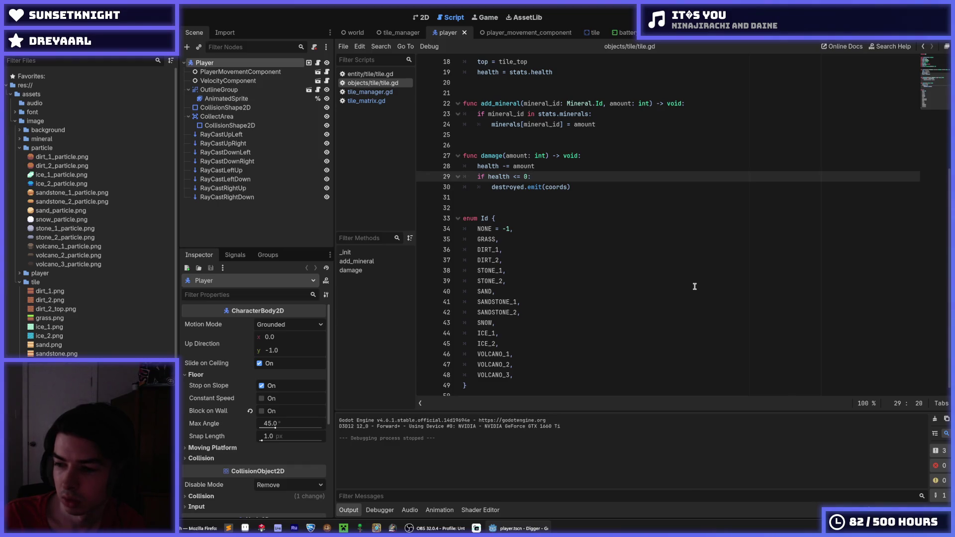
click(583, 189)
click(571, 170)
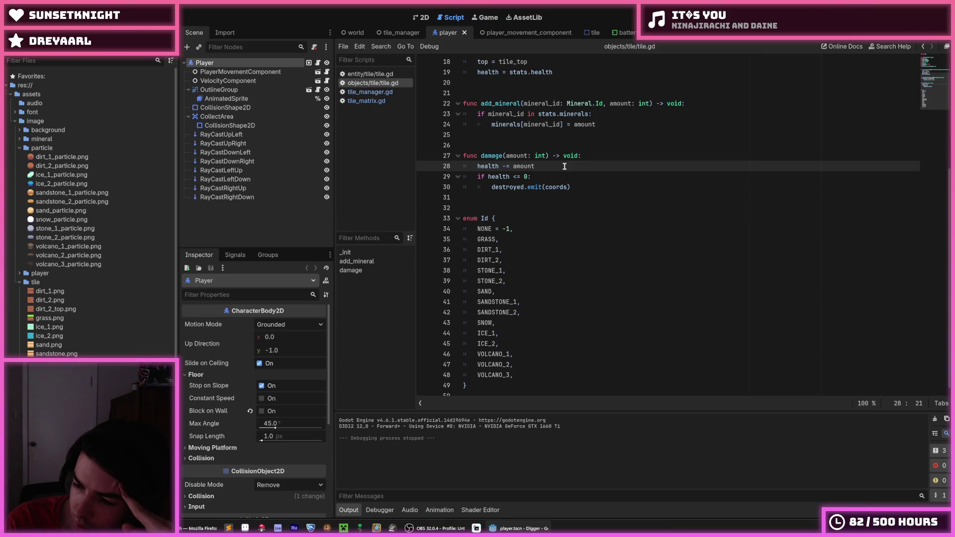
key(XF86AudioLowerVolume)
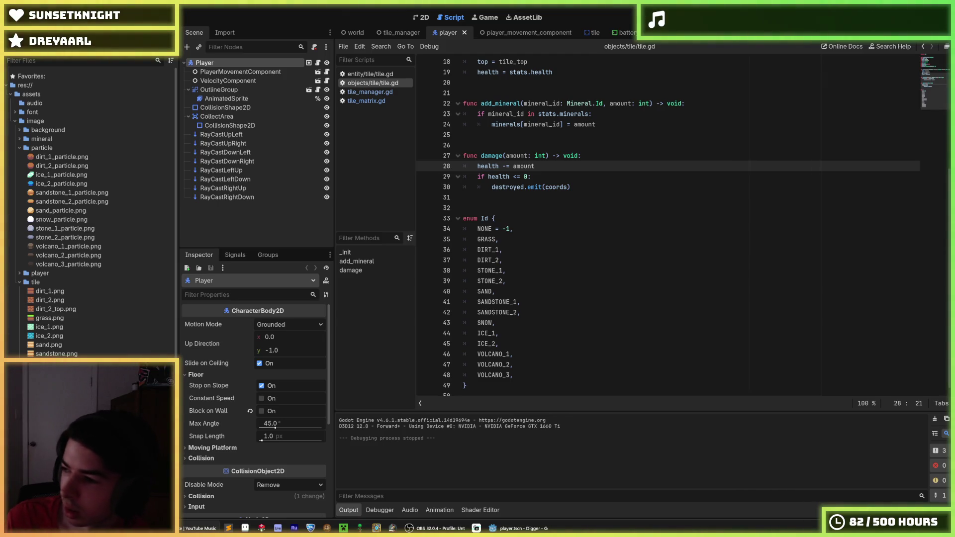
key(XF86AudioLowerVolume)
key(XF86AudioRaiseVolume)
key(XF86AudioRaiseVolume)
key(XF86AudioRaiseVolume)
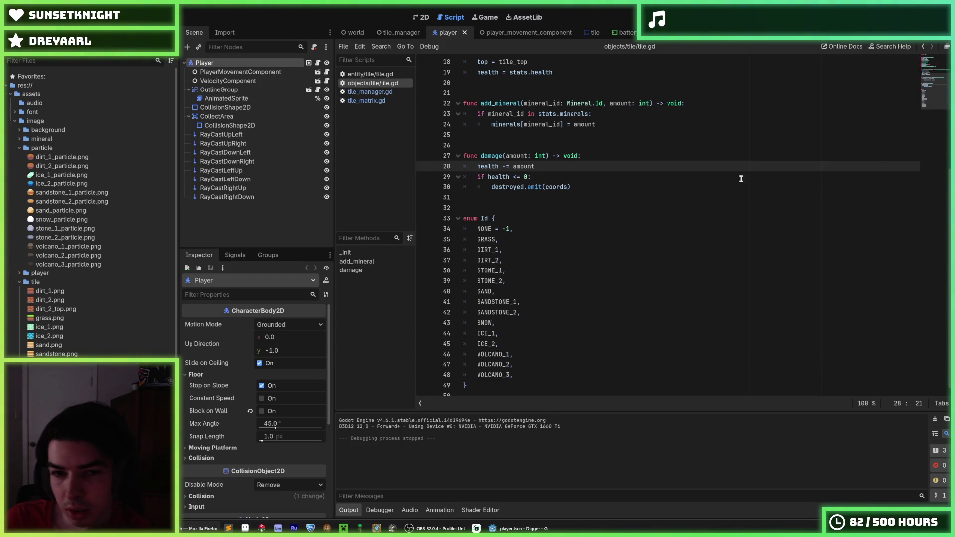
click(669, 159)
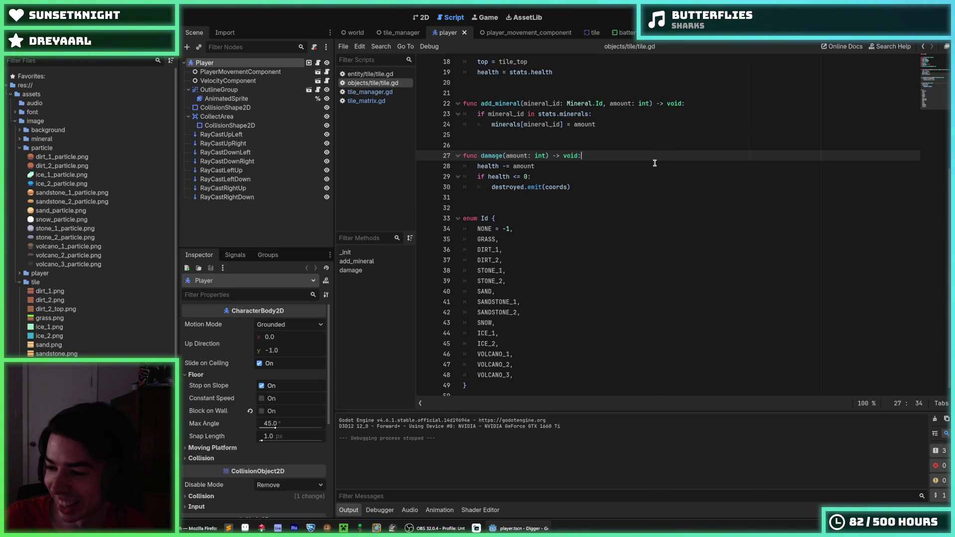
click(614, 168)
click(605, 180)
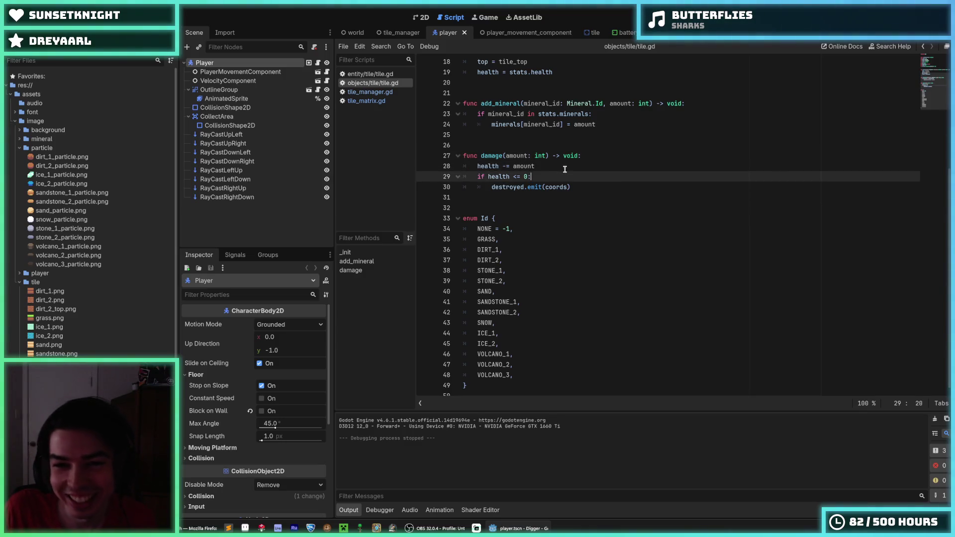
click(555, 169)
click(556, 174)
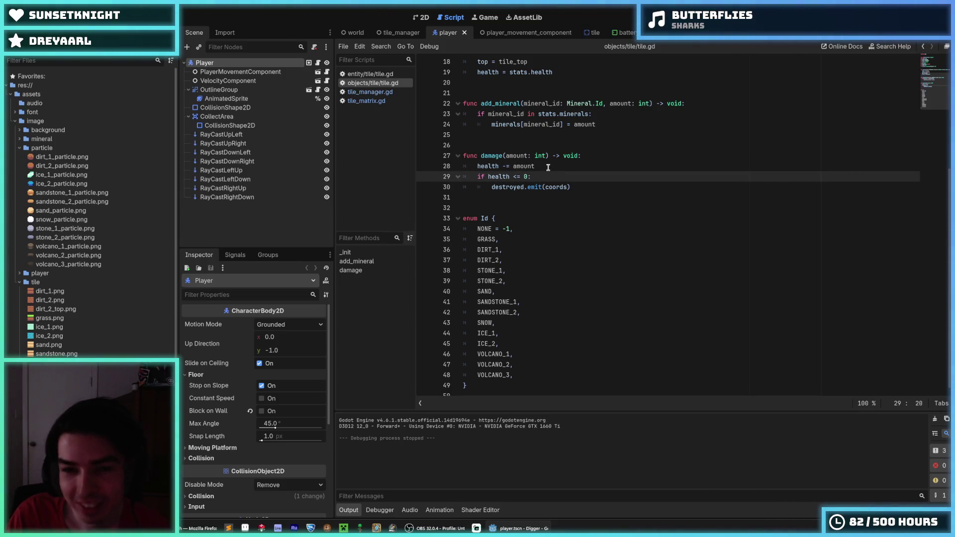
click(549, 168)
click(549, 177)
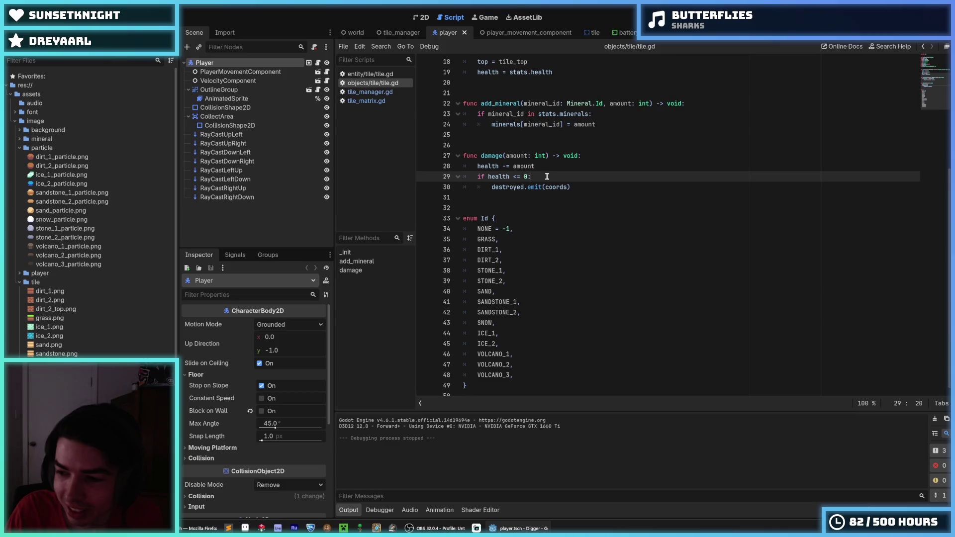
click(547, 170)
click(550, 175)
click(554, 170)
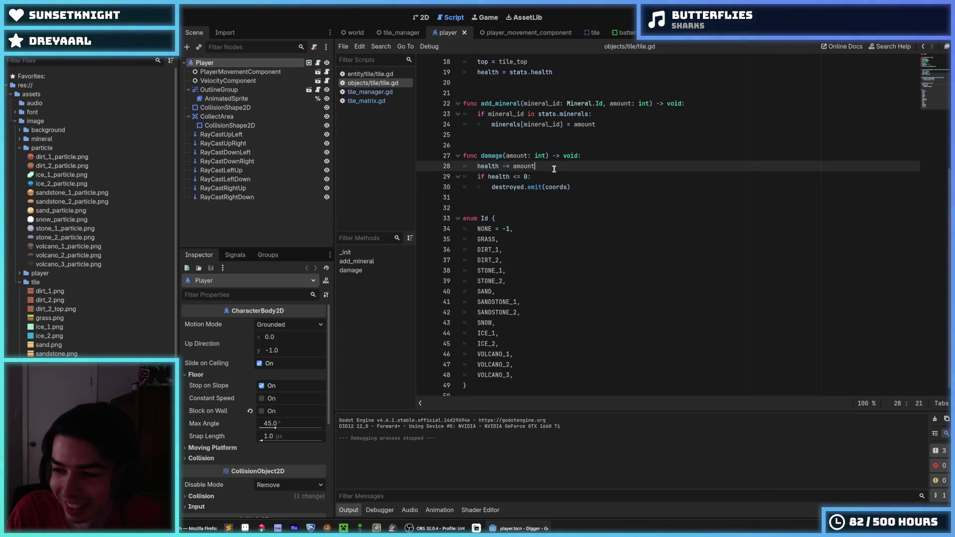
click(563, 176)
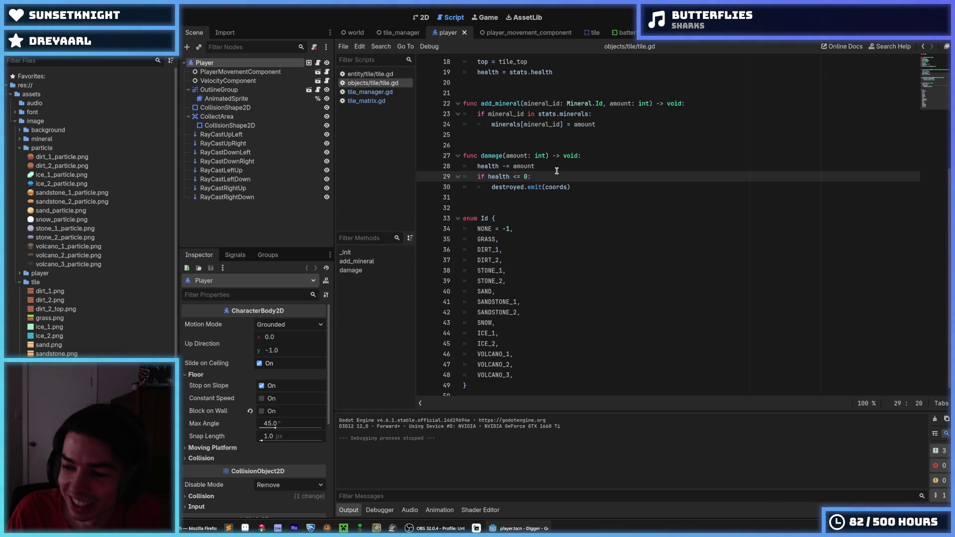
mouse_move(538, 156)
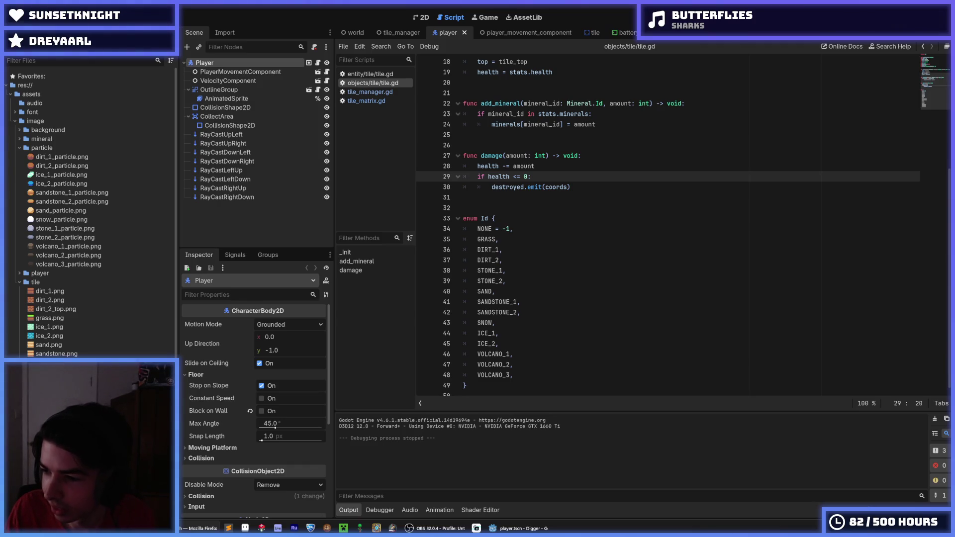
key(super+shift+s)
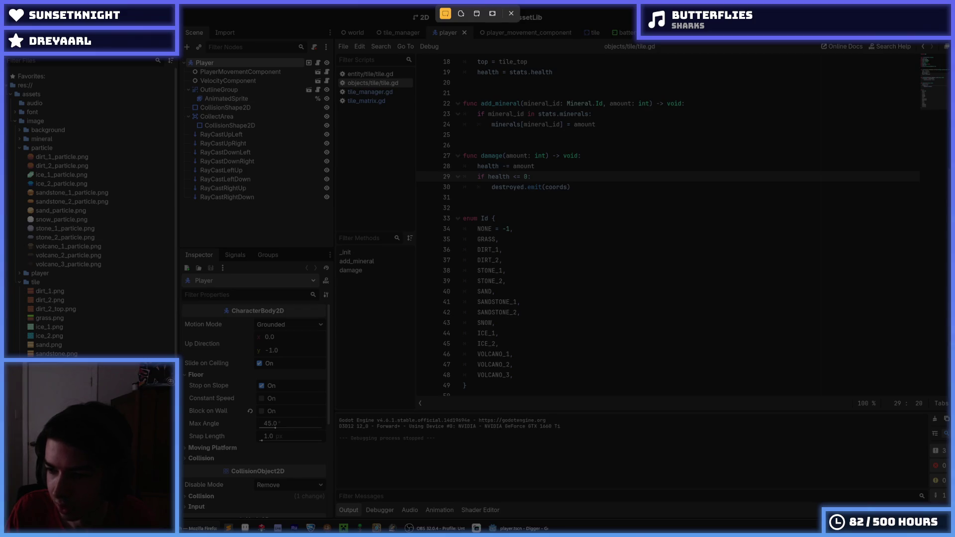
key(Escape)
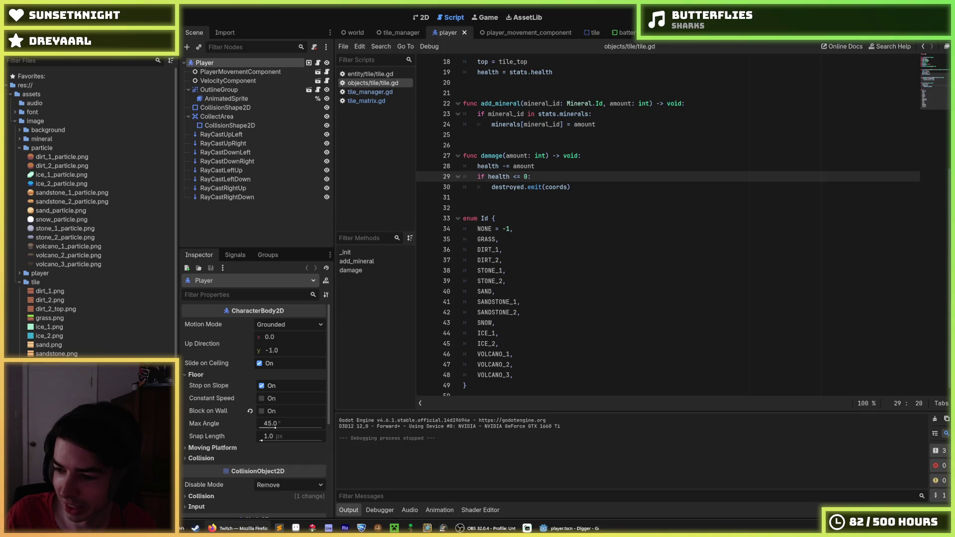
click(547, 207)
click(526, 201)
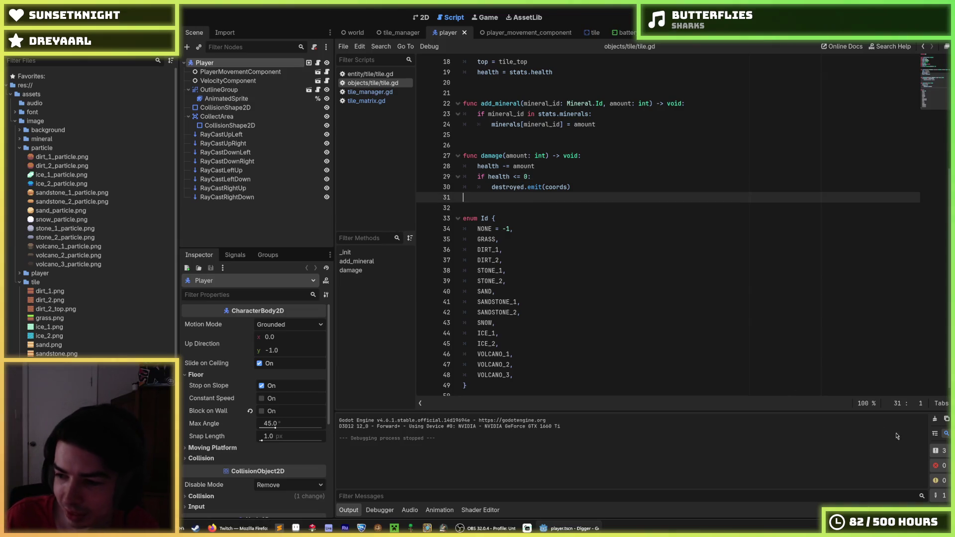
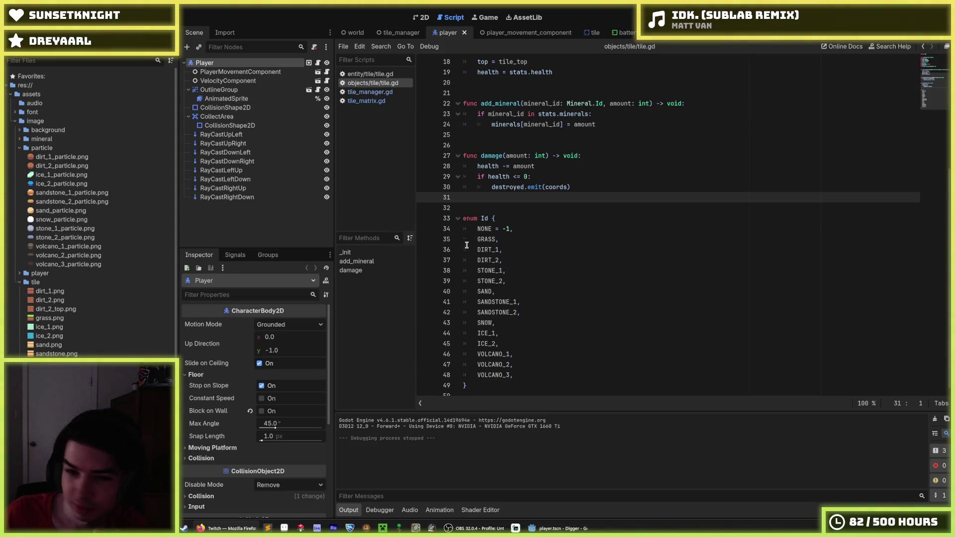
- Add 'is_destroyed = true' under the 'if health <= 0:' check in tile.gd's damage function
click(531, 236)
click(538, 229)
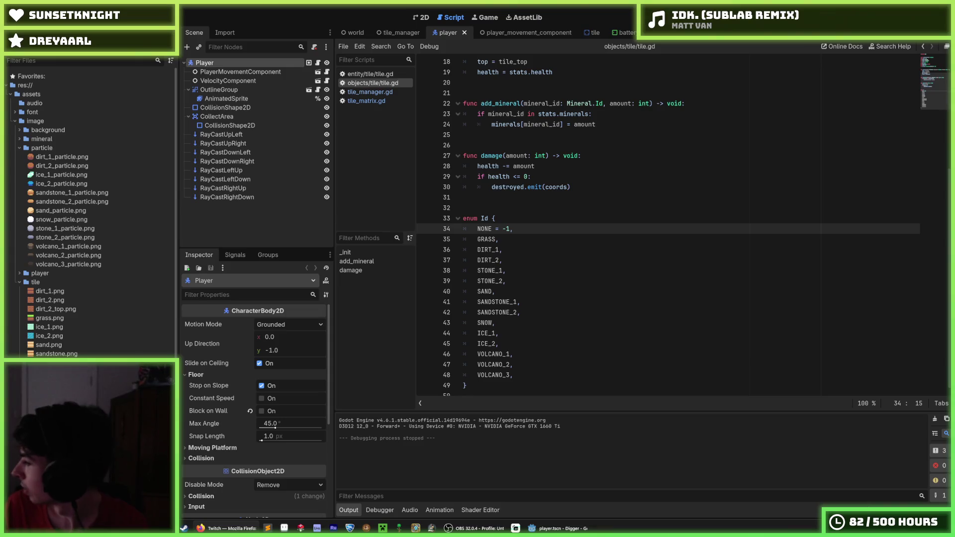
click(544, 259)
scroll(544, 254, up, 6)
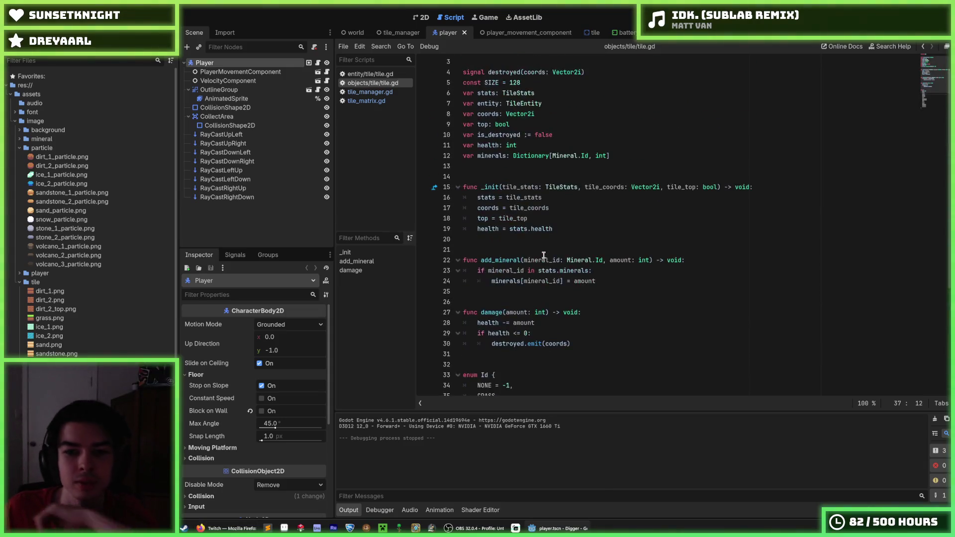
click(579, 351)
click(561, 342)
click(377, 93)
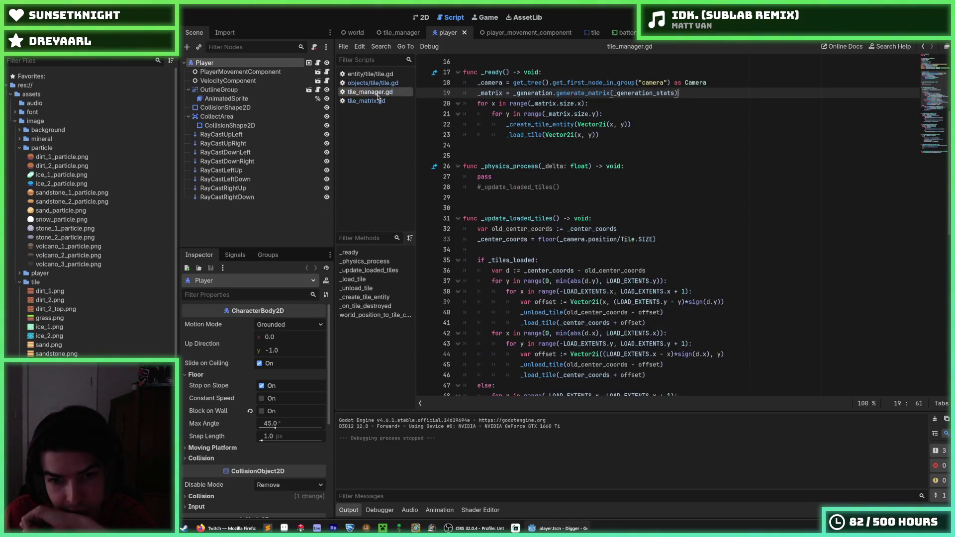
click(369, 73)
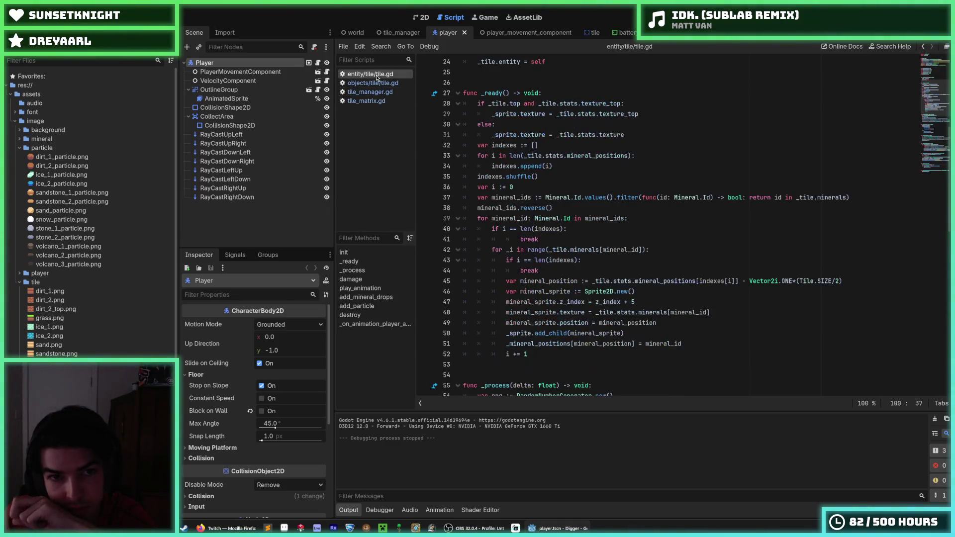
click(373, 82)
scroll(506, 230, down, 4)
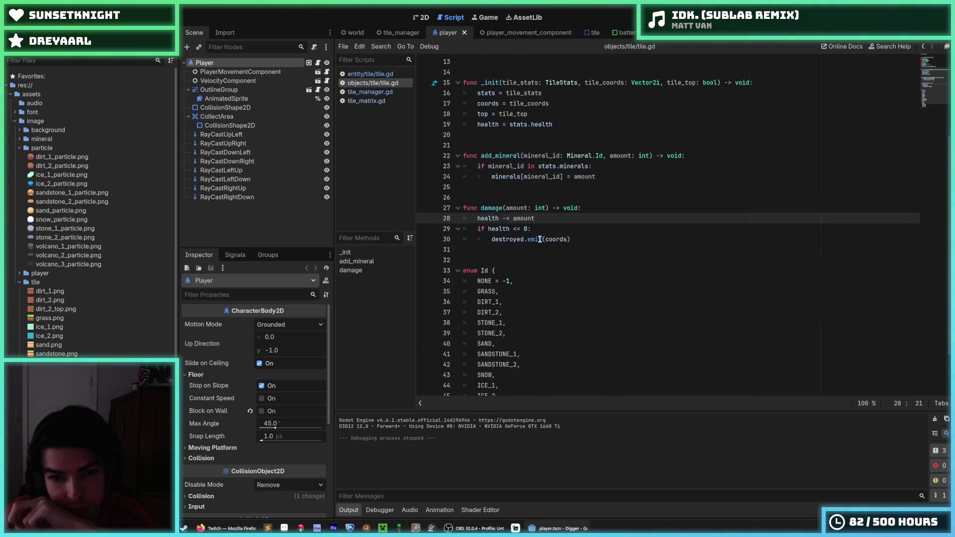
click(555, 230)
scroll(554, 229, up, 3)
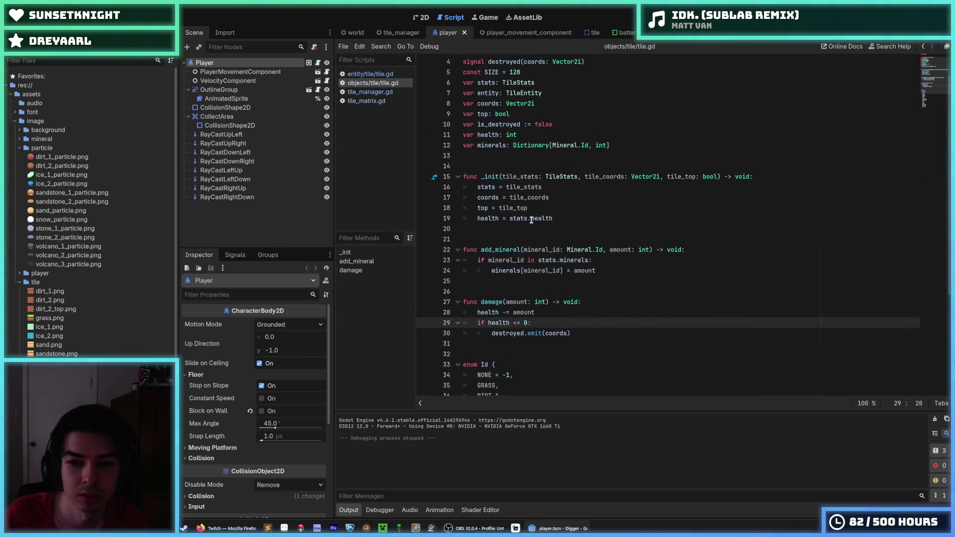
key(Return)
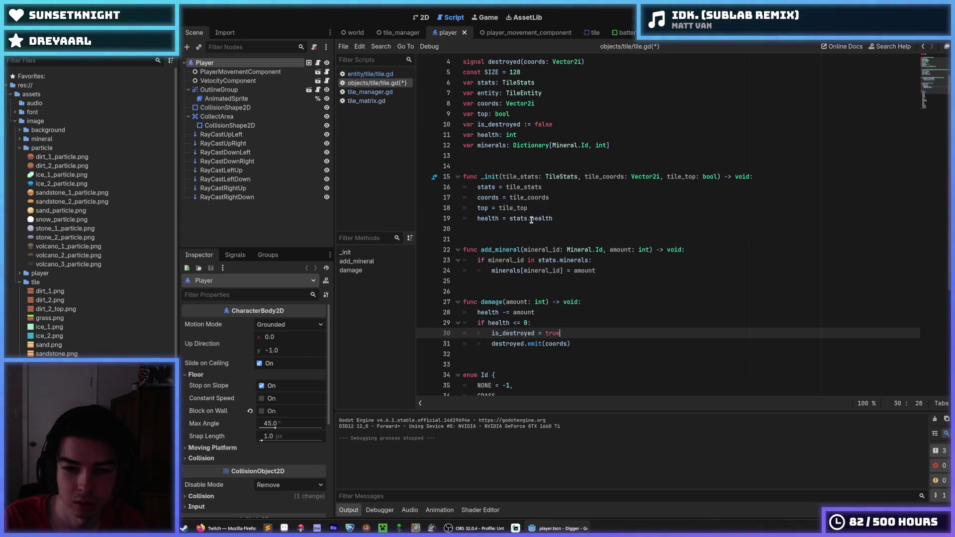
- Save tile.gd and run the game with F5
key(ctrl+s)
key(Down)
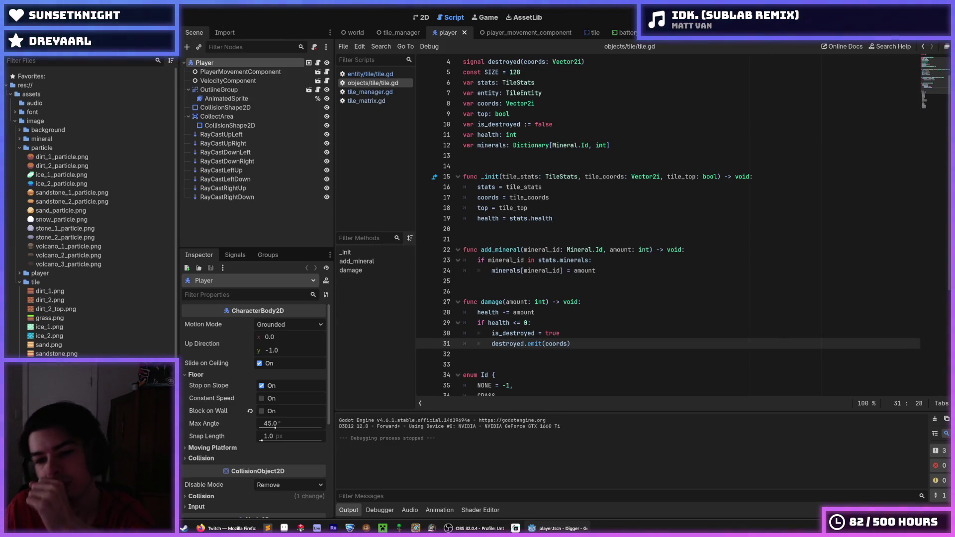
key(F5)
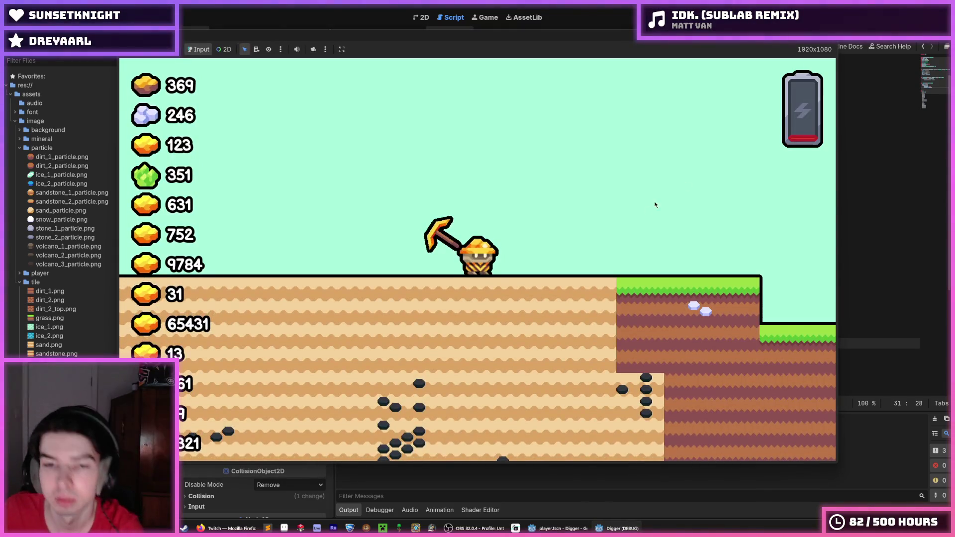
- Dig a shaft down, tunnel left and right, go deeper toward the ice layer, then stop the game
key(Down)
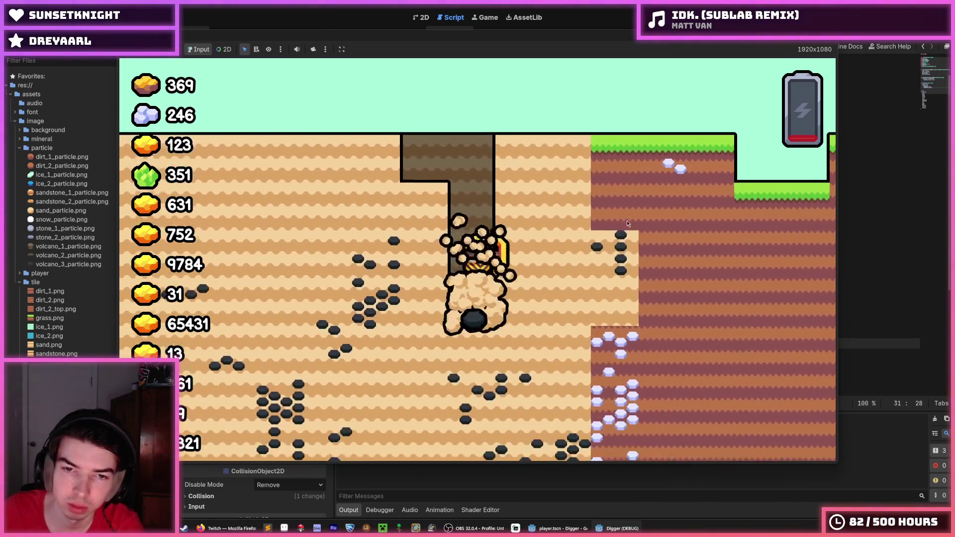
key(Left)
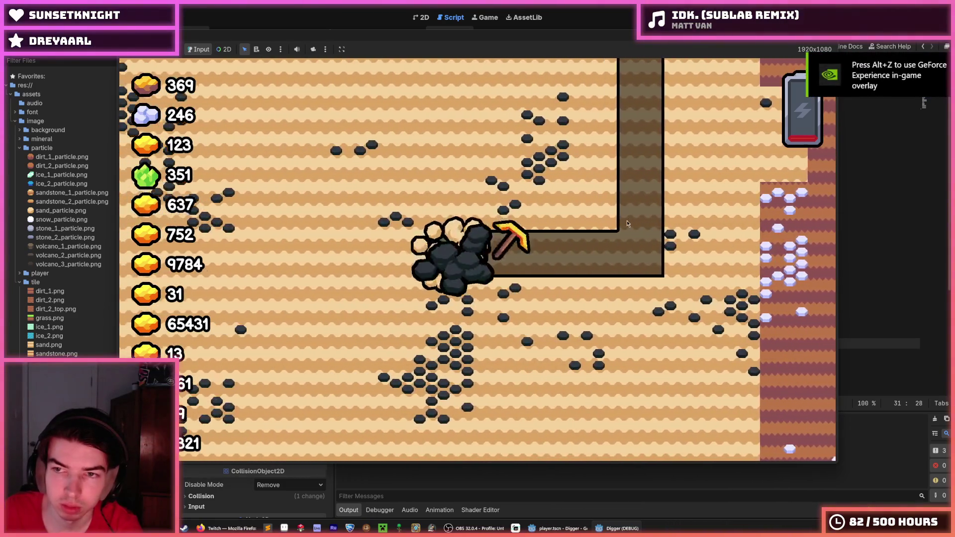
key(Left)
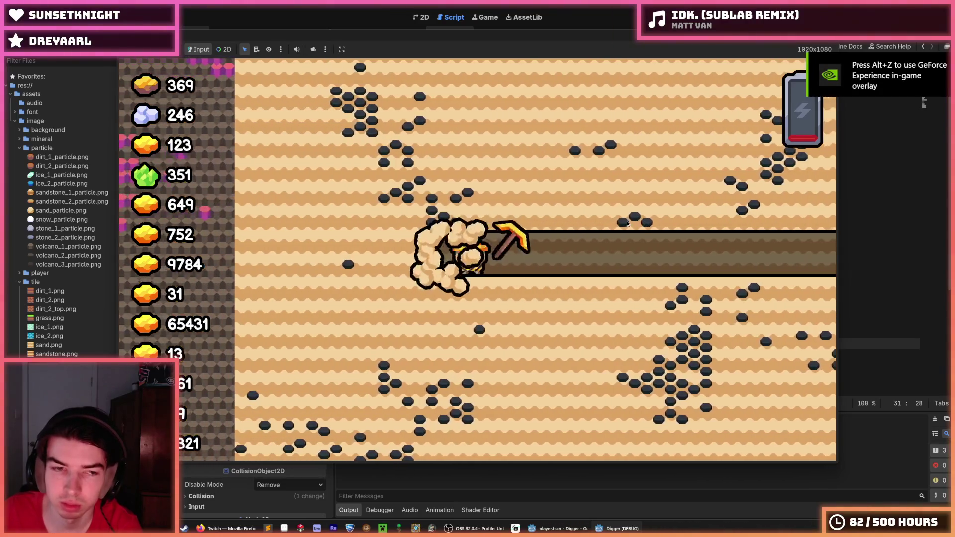
key(Right)
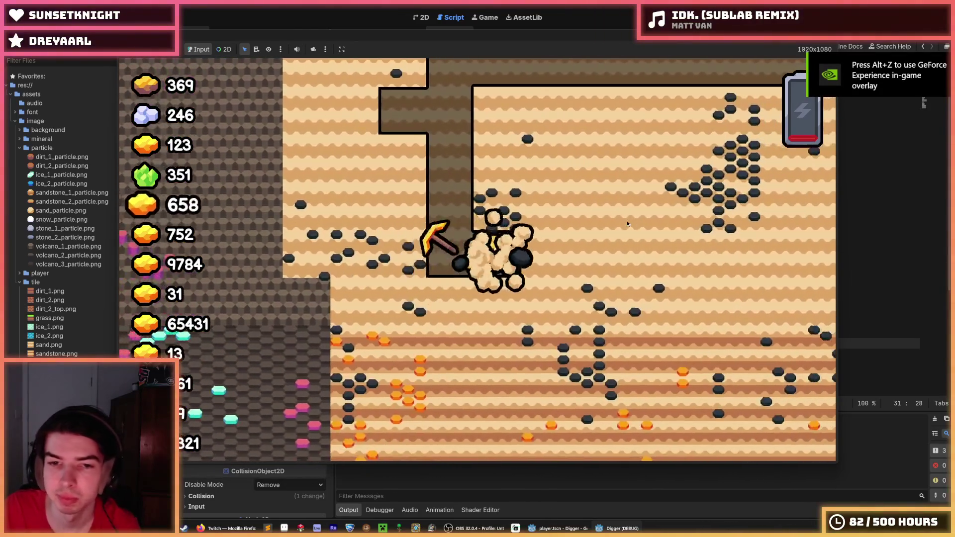
key(Down)
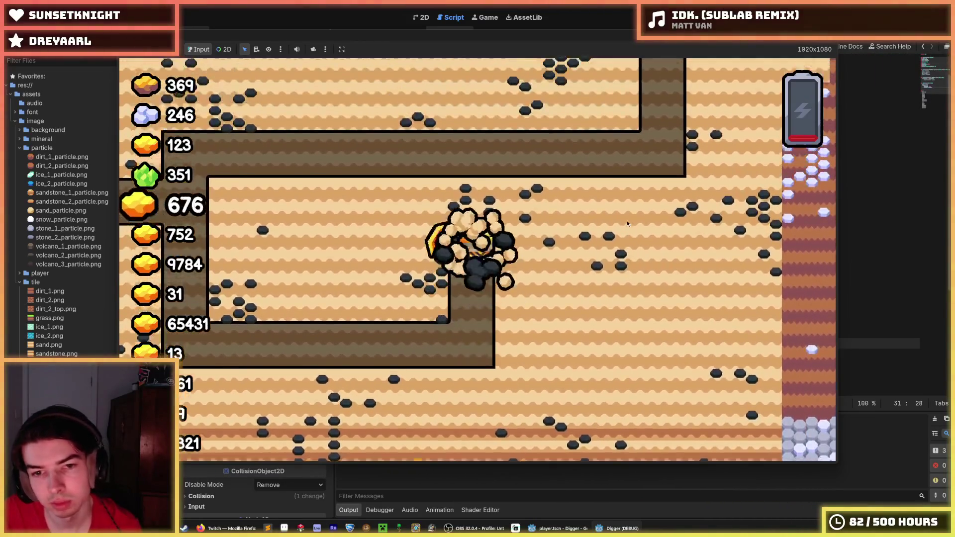
key(Right)
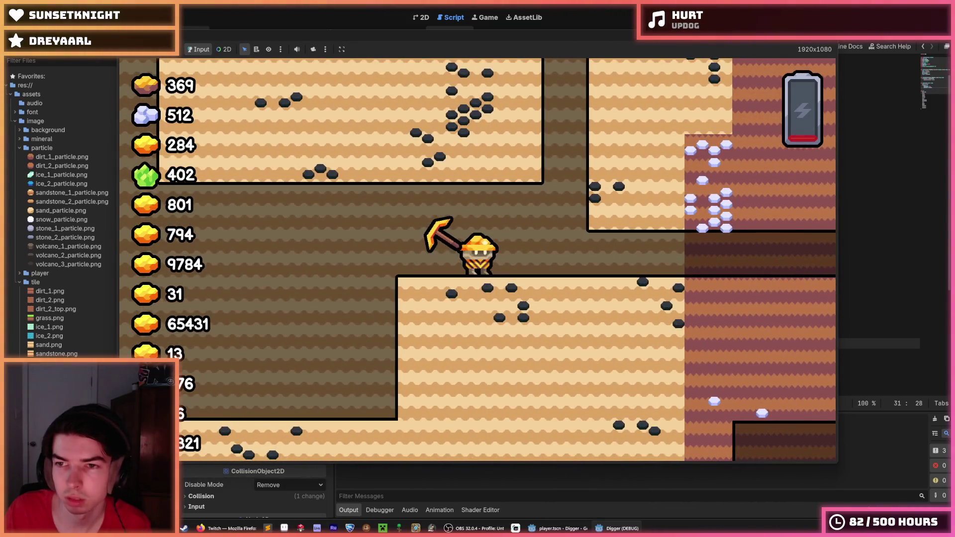
click(753, 24)
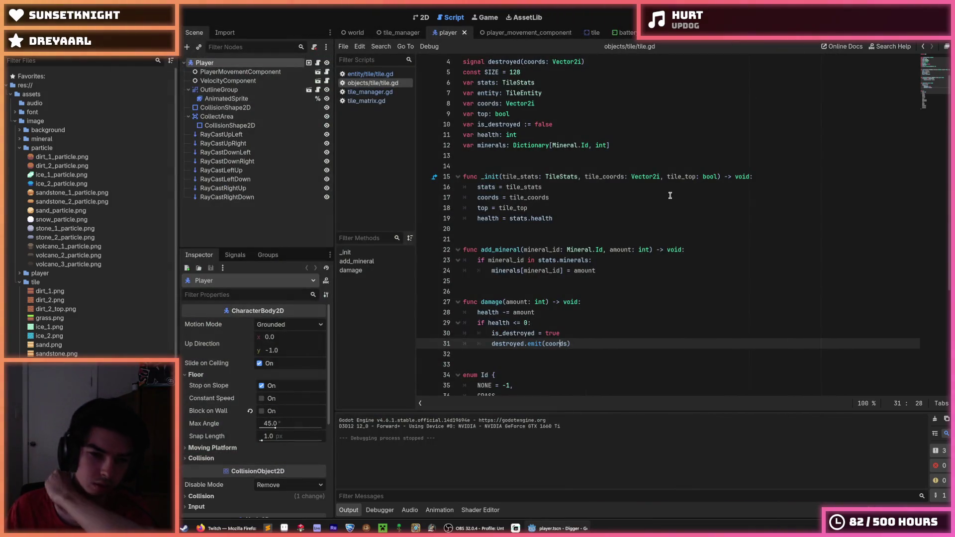
- In tile_manager.gd, uncomment _update_loaded_tiles() and comment out pass and _load_tile in _ready
scroll(675, 193, down, 5)
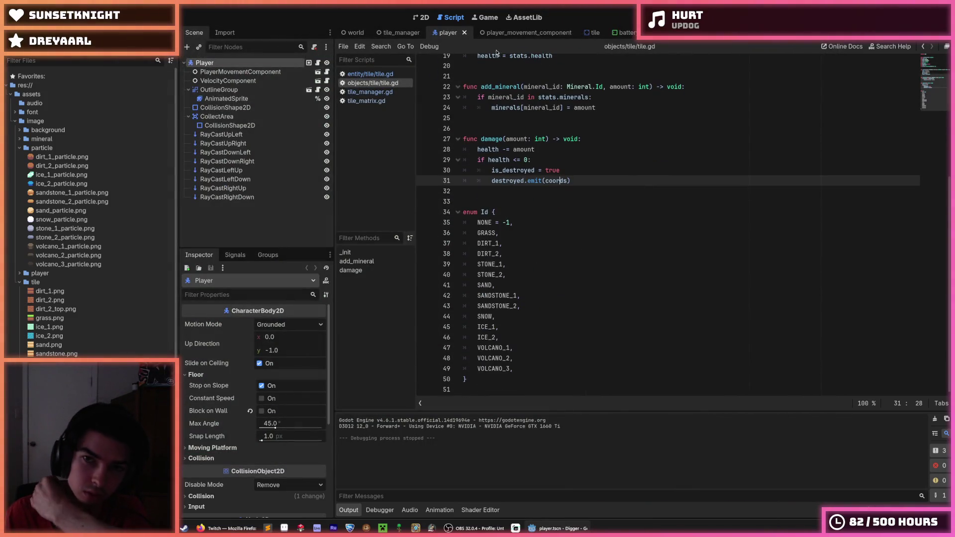
click(377, 100)
click(553, 156)
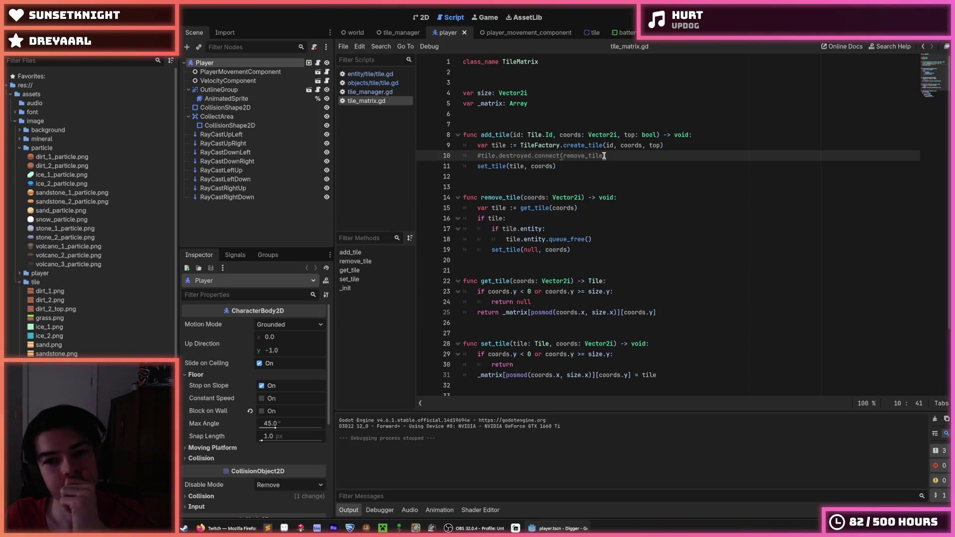
click(370, 92)
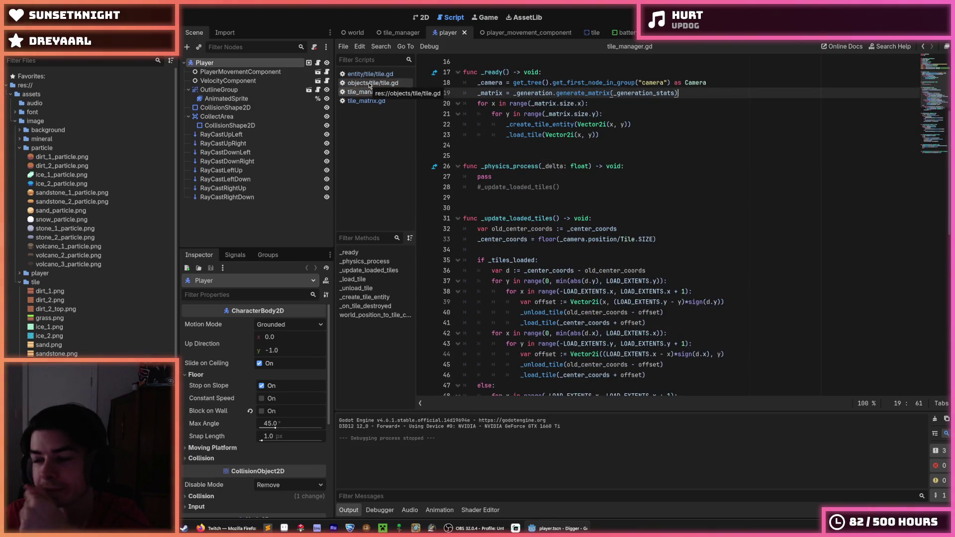
click(565, 185)
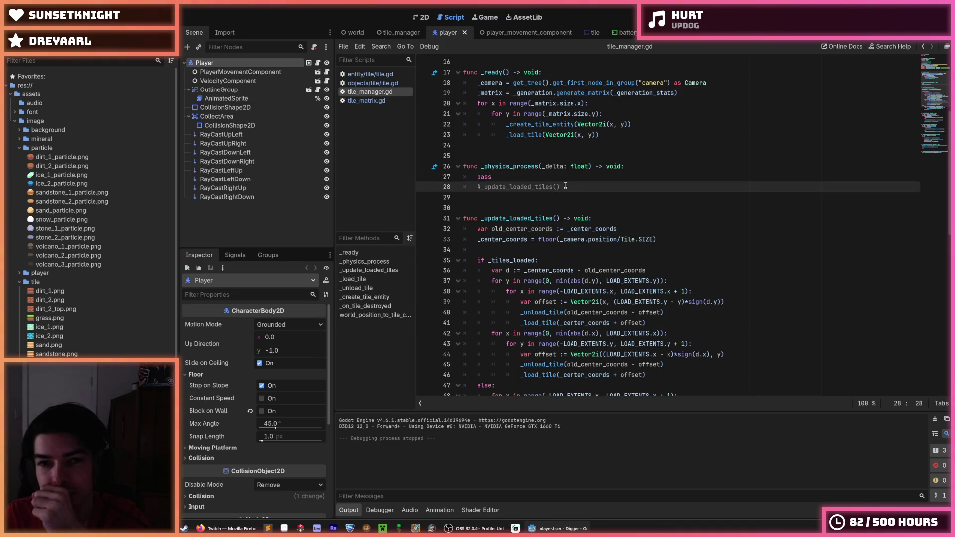
key(ctrl+k)
key(Up)
key(ctrl+k)
key(Up)
key(Up)
key(Up)
key(ctrl+k)
- Save tile_manager.gd and relaunch the game with F5
key(ctrl+s)
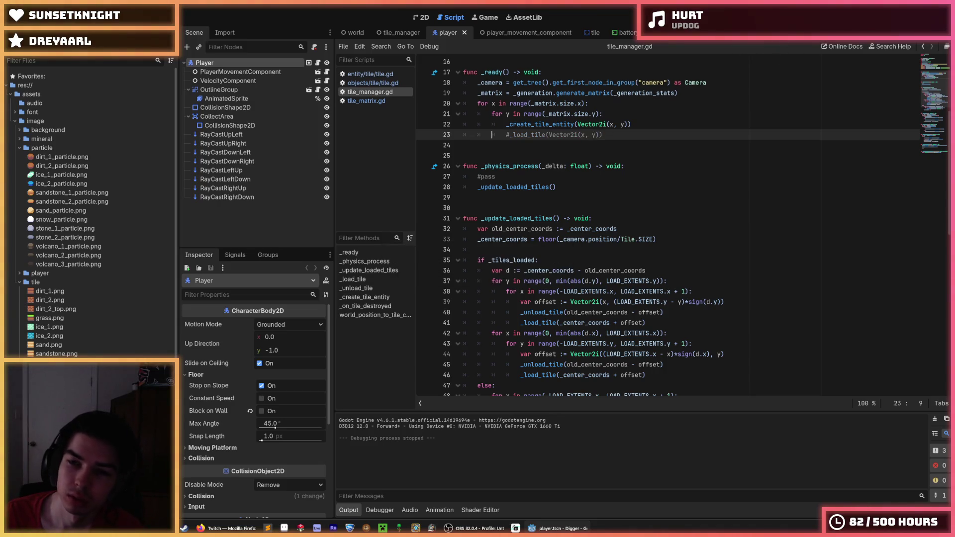
key(ctrl+s)
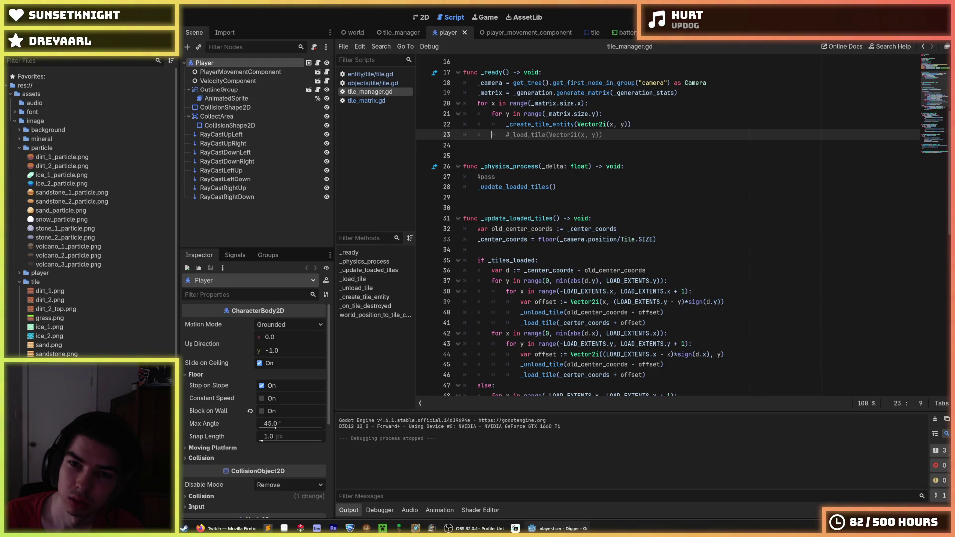
key(F5)
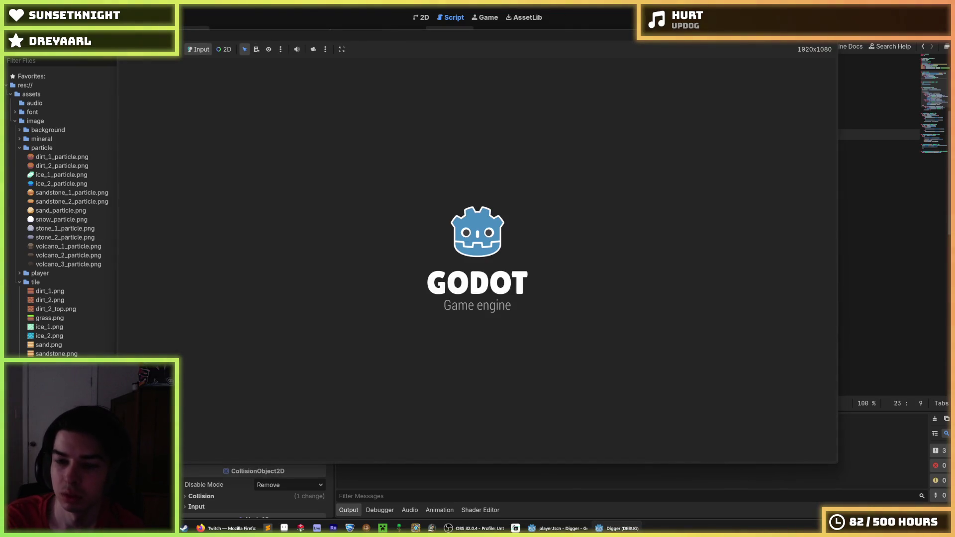
- Make line 67 check tile.is_destroyed instead of tile.background, stop the debugger, save, and relaunch
text(a)
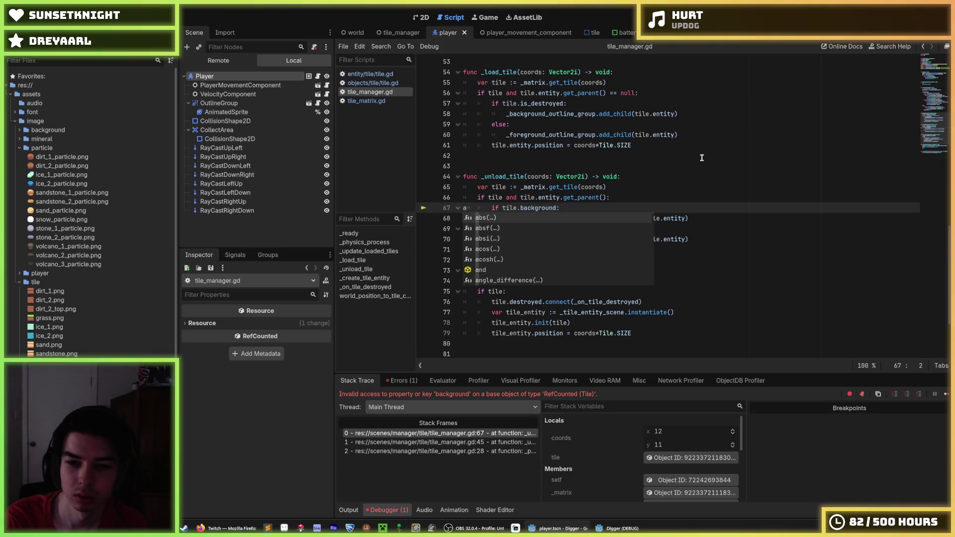
key(ctrl+z)
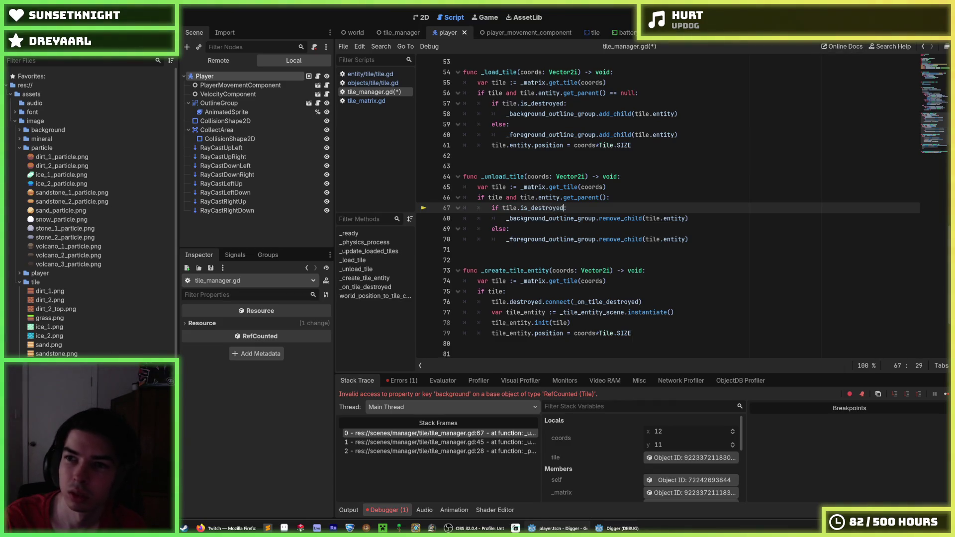
key(F8)
key(ctrl+s)
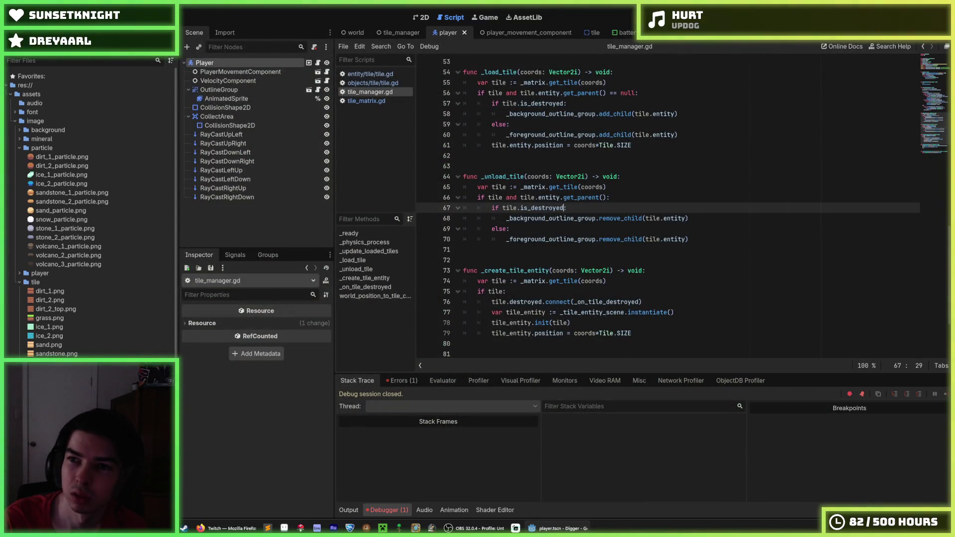
key(F5)
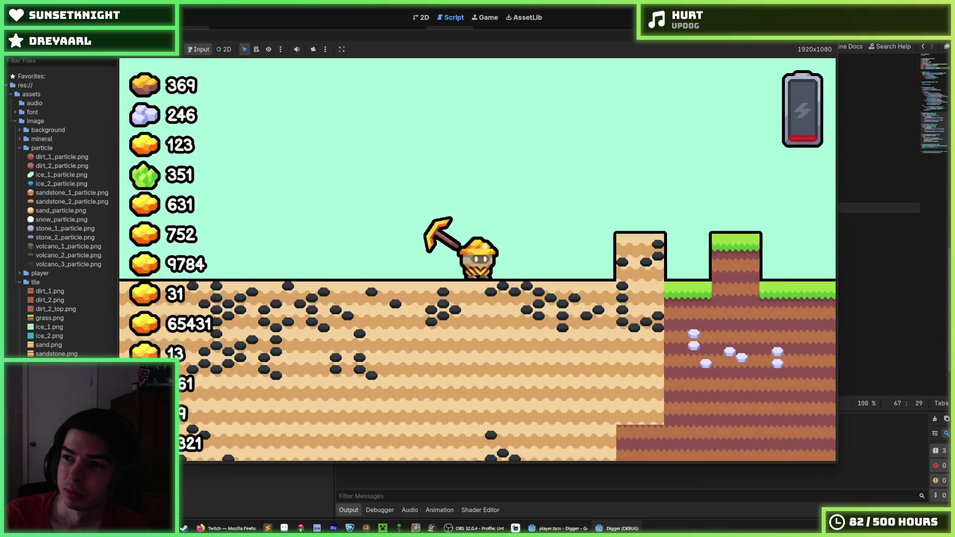
- Dig a deep shaft, then tunnels left, up and down into the honeycomb layer, then stop the game
key(Down)
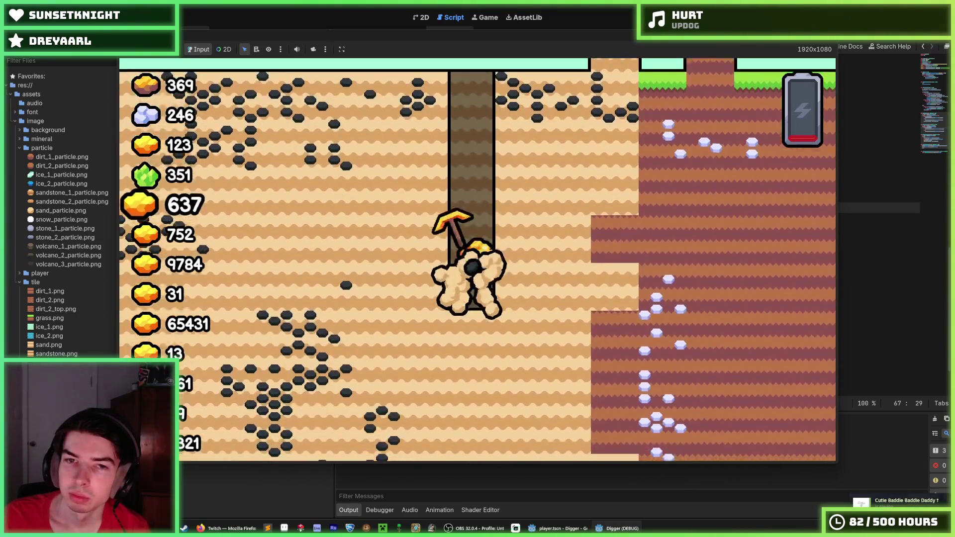
key(Down)
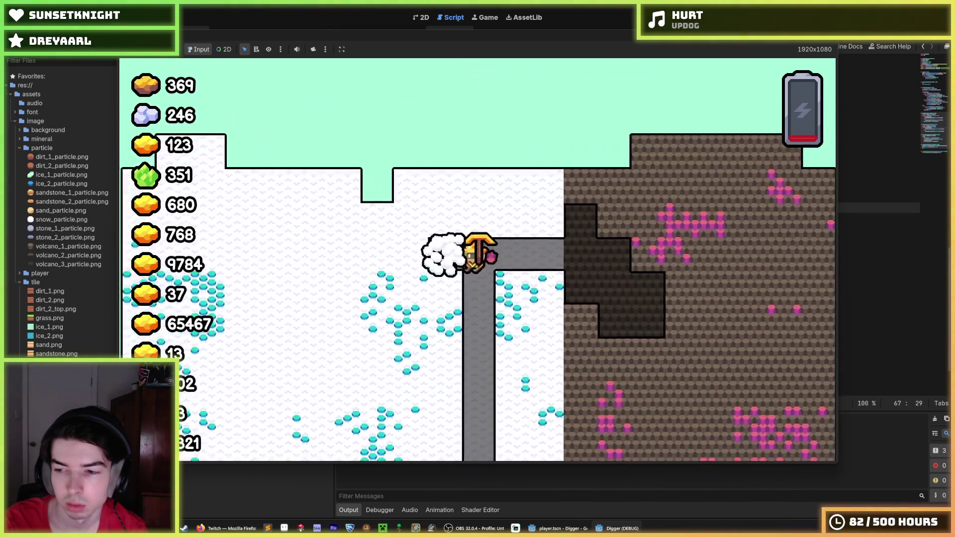
key(a)
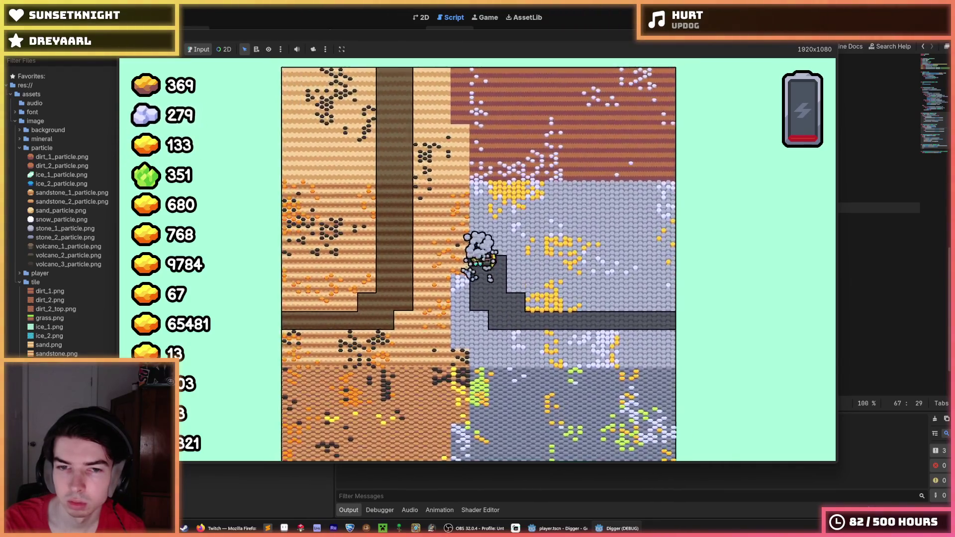
key(a)
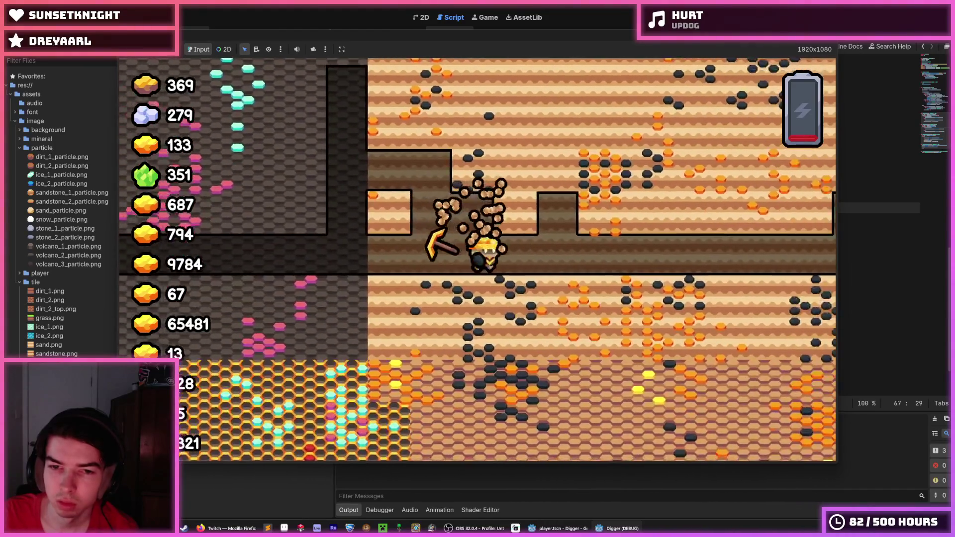
key(a)
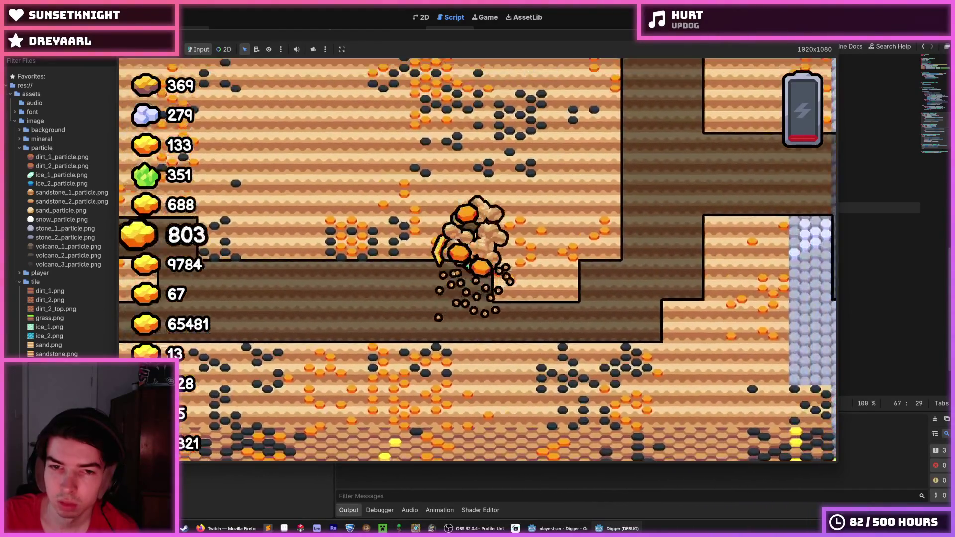
key(w)
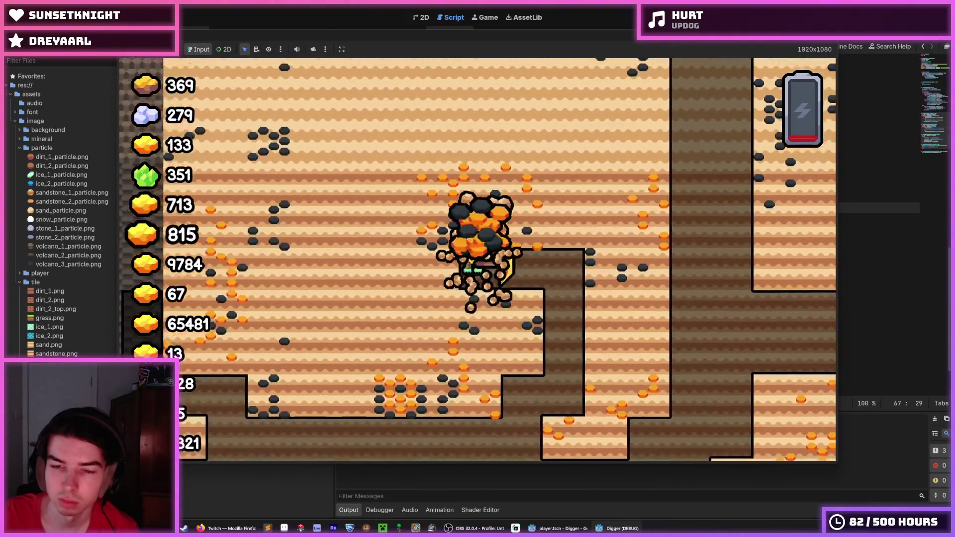
key(a)
key(s)
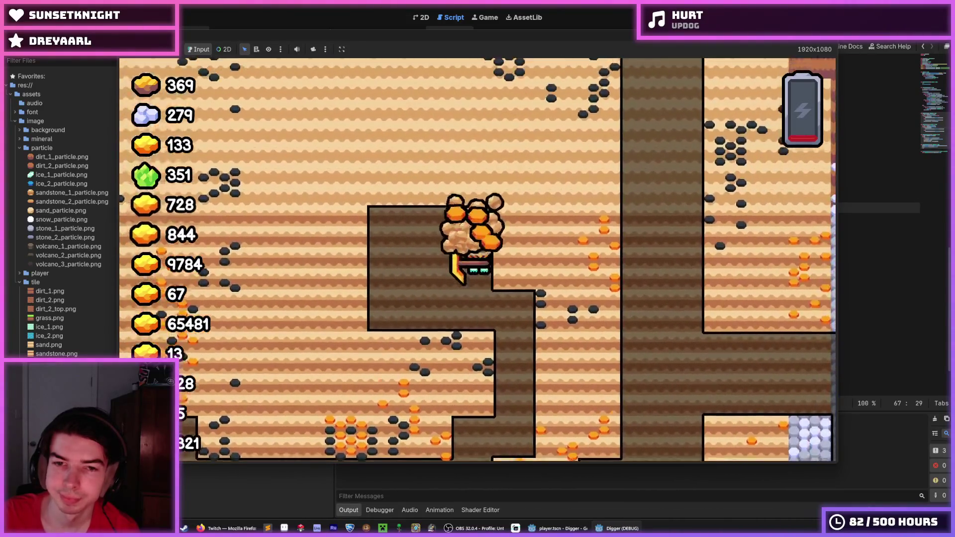
key(s)
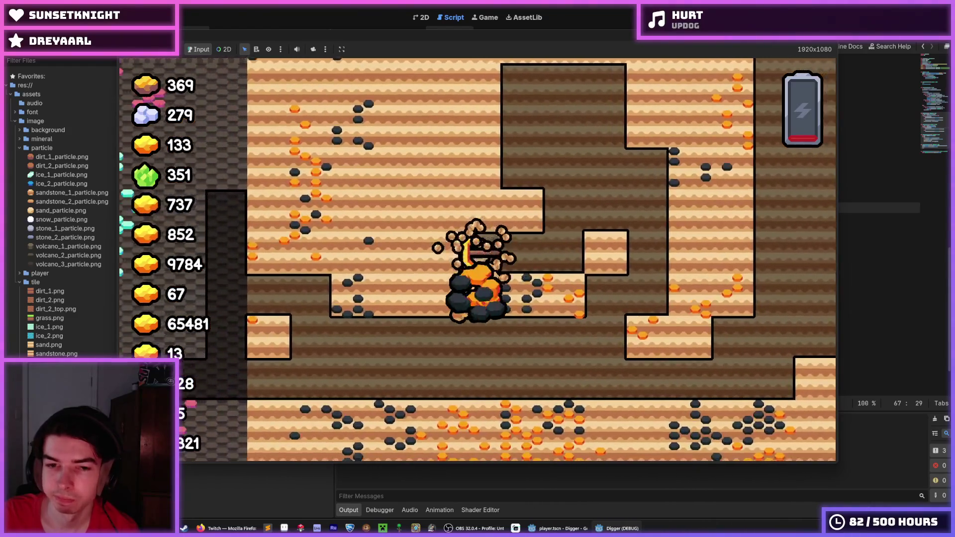
key(w)
key(a)
key(a)
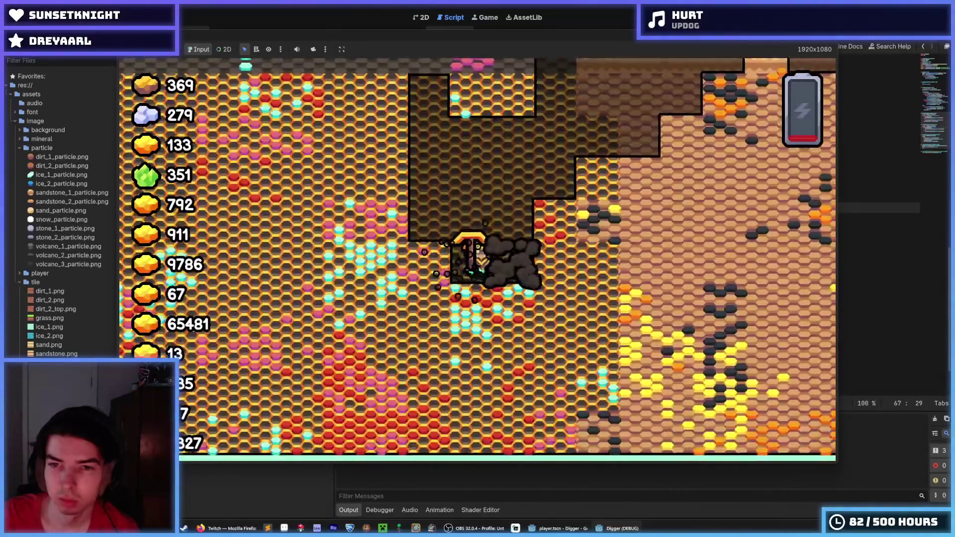
key(F8)
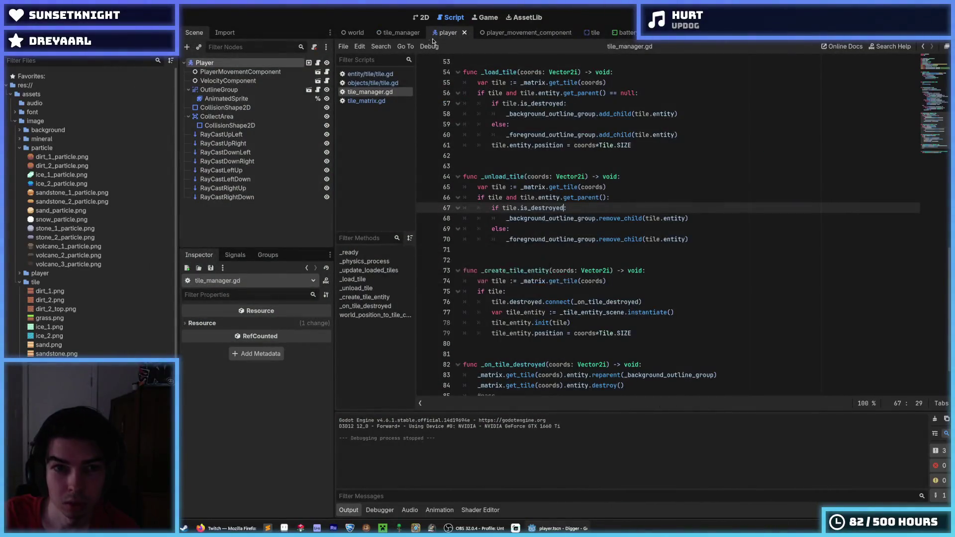
- Switch to the tile_manager scene to inspect BackgroundOutlineGroup's Visibility > Modulate tint
click(391, 32)
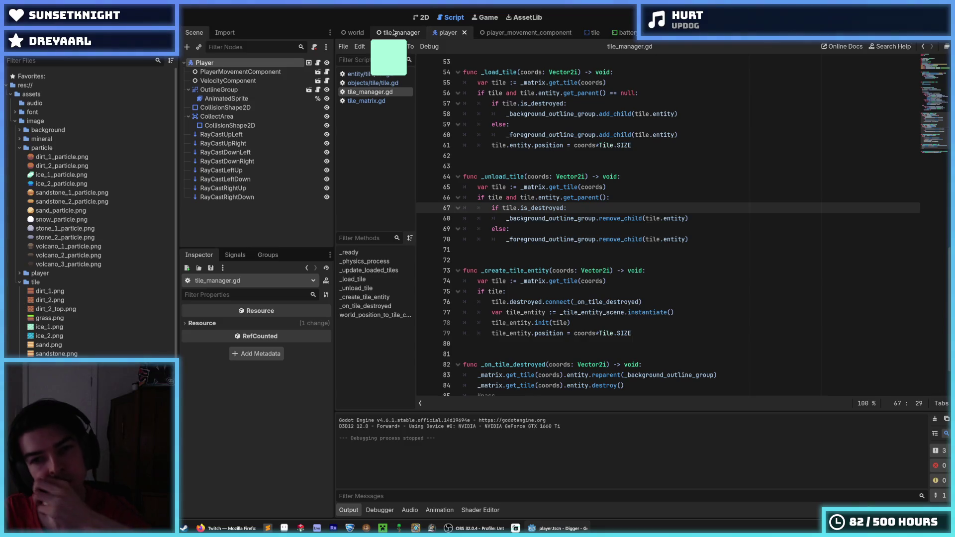
mouse_move(347, 37)
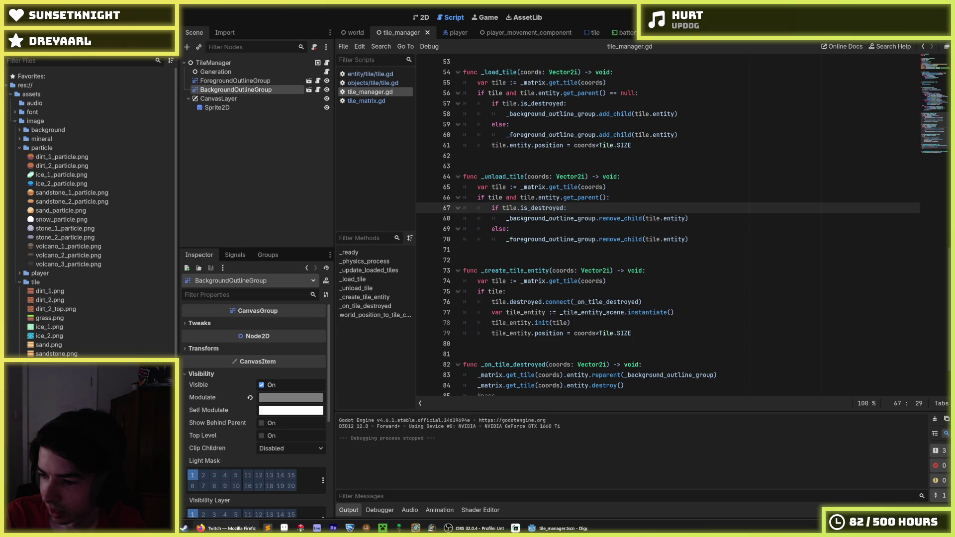
- Save the tile_manager scene and script with the destroyed-tile routing in load and unload
key(super+shift+s)
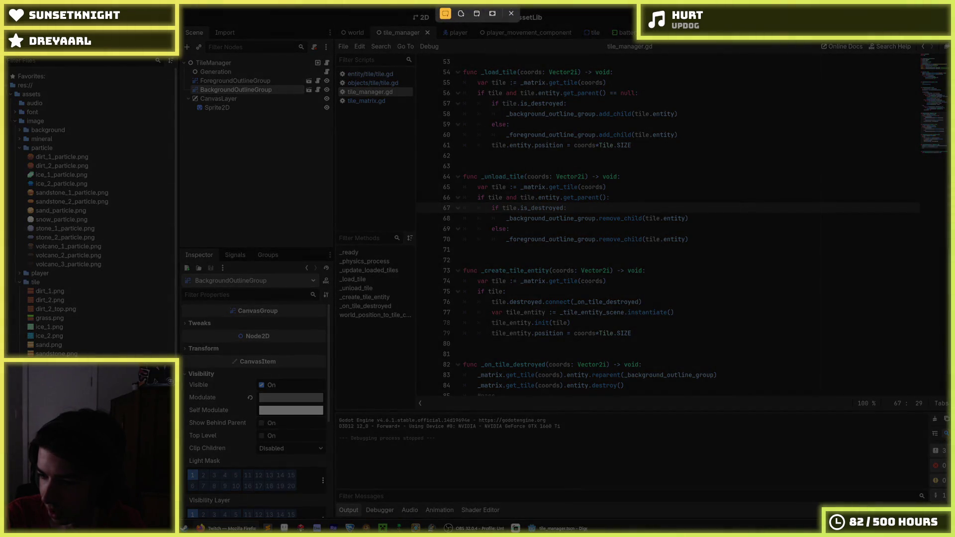
key(Escape)
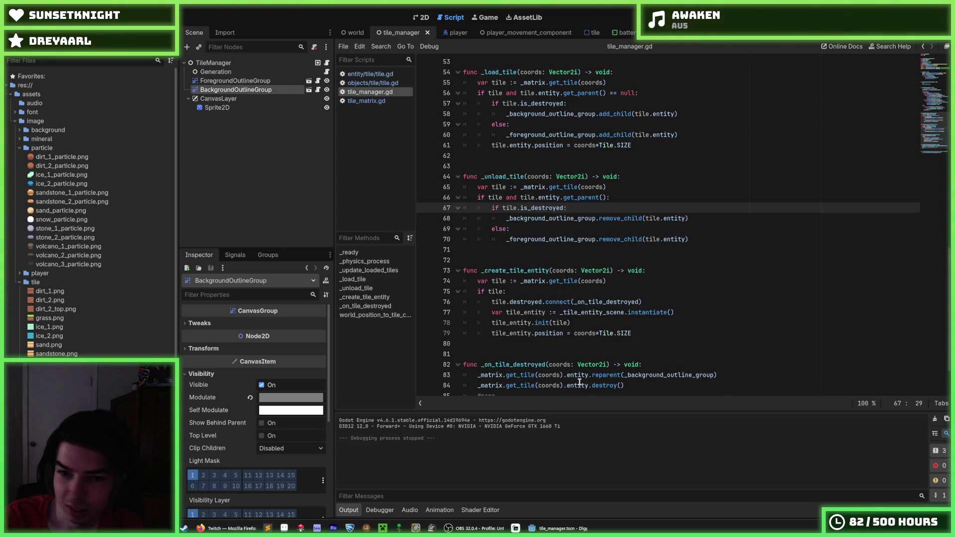
click(685, 198)
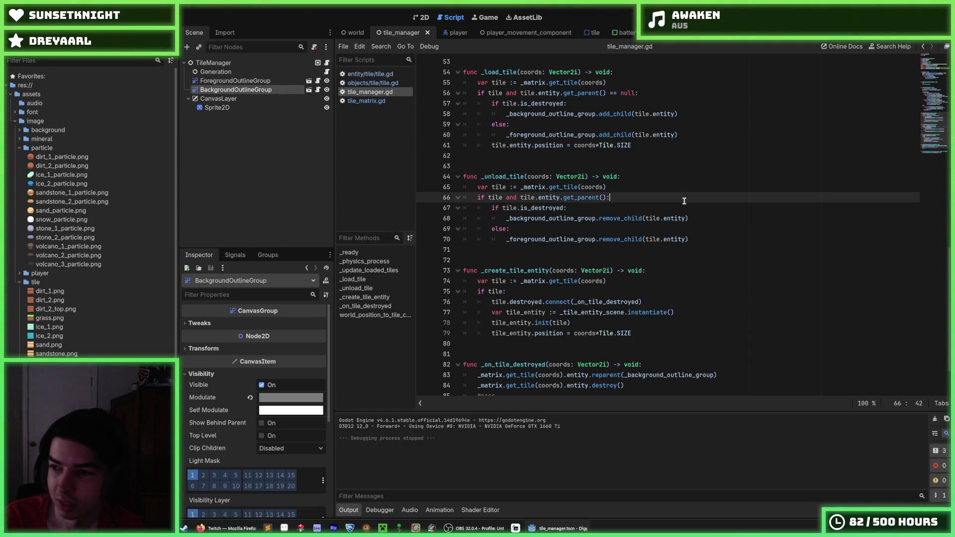
key(ctrl+s)
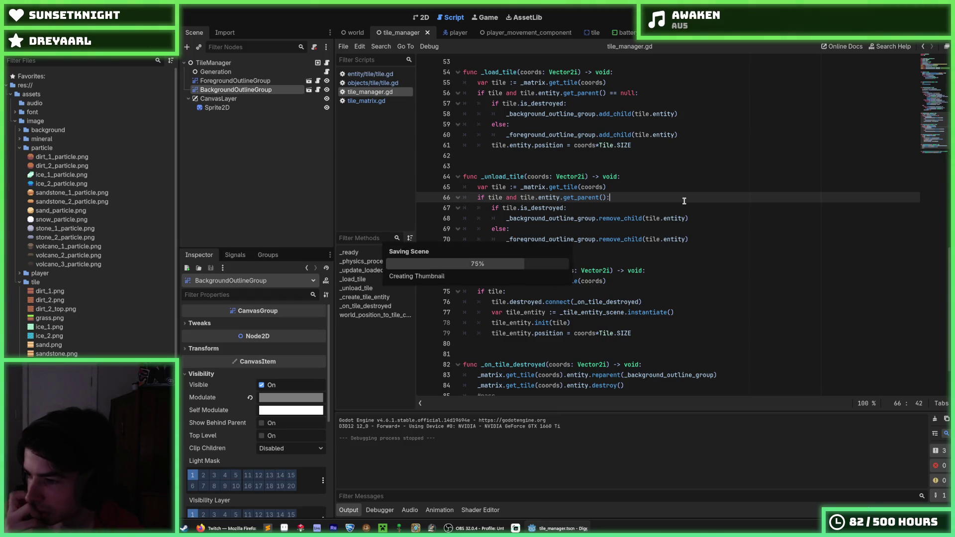
key(ctrl+s)
key(ctrl+s)
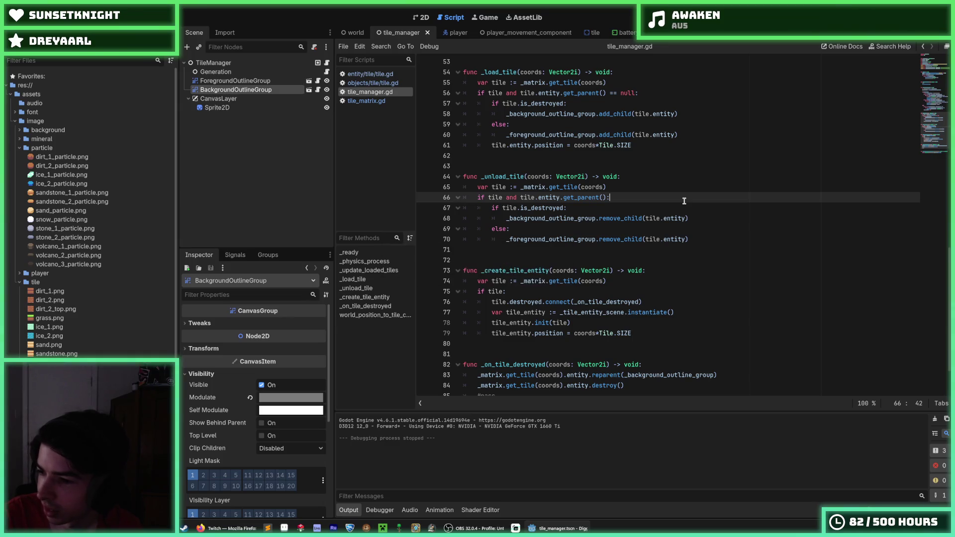
key(ctrl+s)
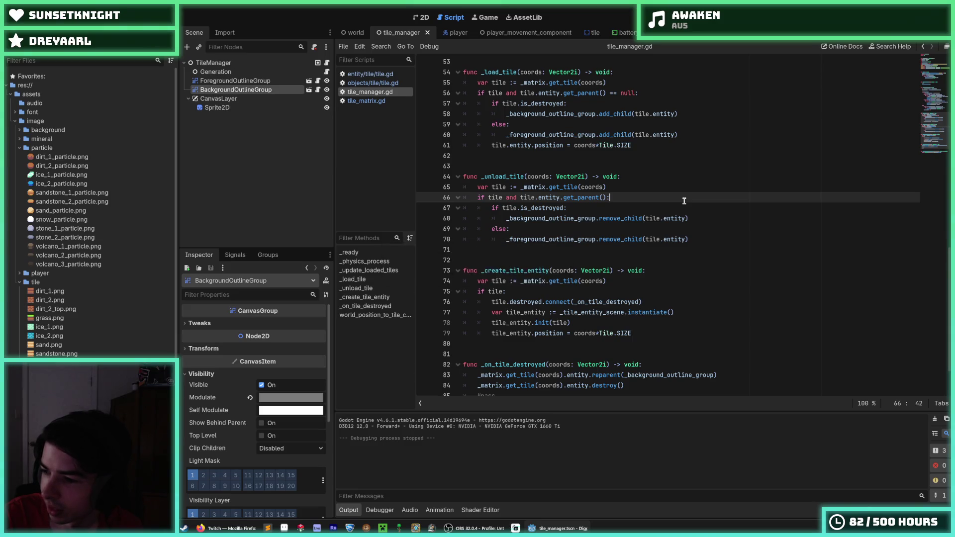
key(ctrl+s)
key(ctrl+s)
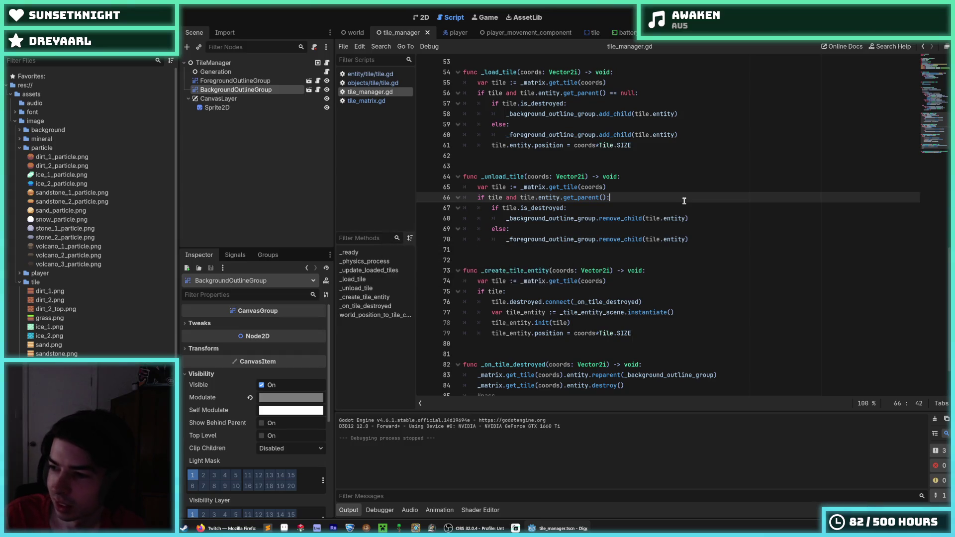
key(ctrl+s)
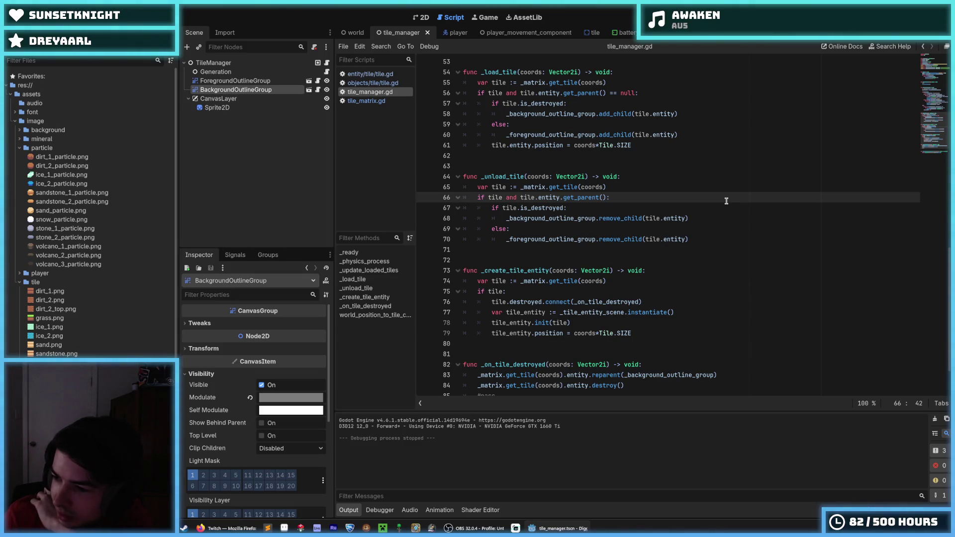
- Set BackgroundOutlineGroup's Modulate red and green to 0.15 and save the scene
click(723, 208)
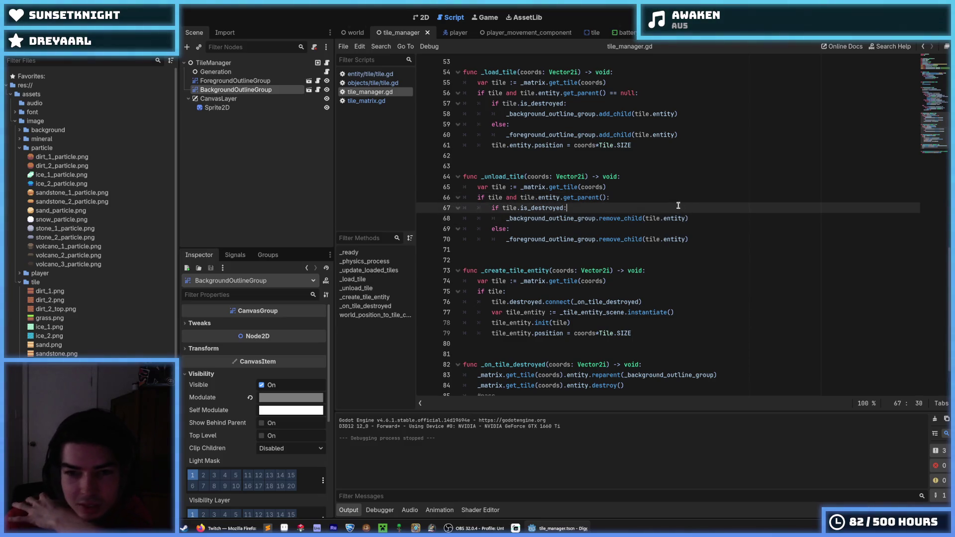
click(658, 187)
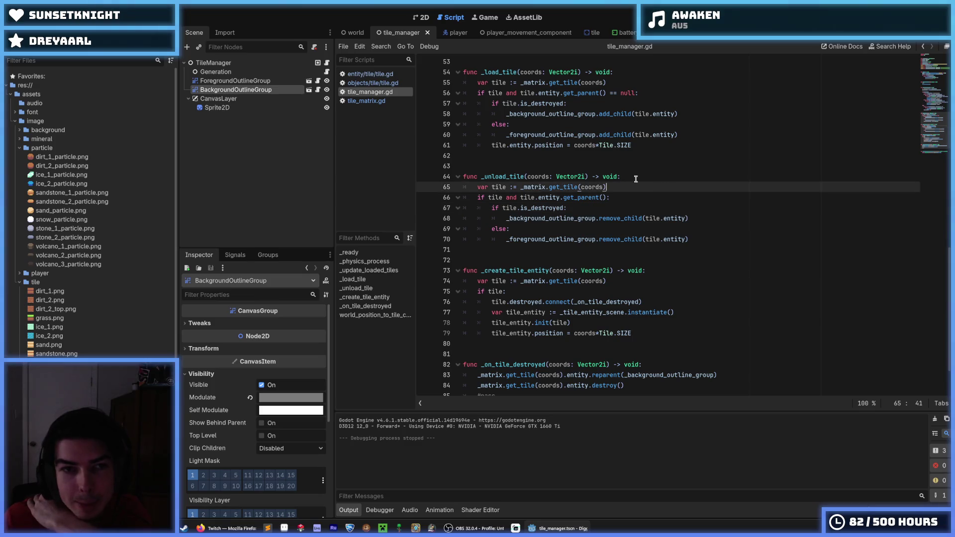
click(286, 398)
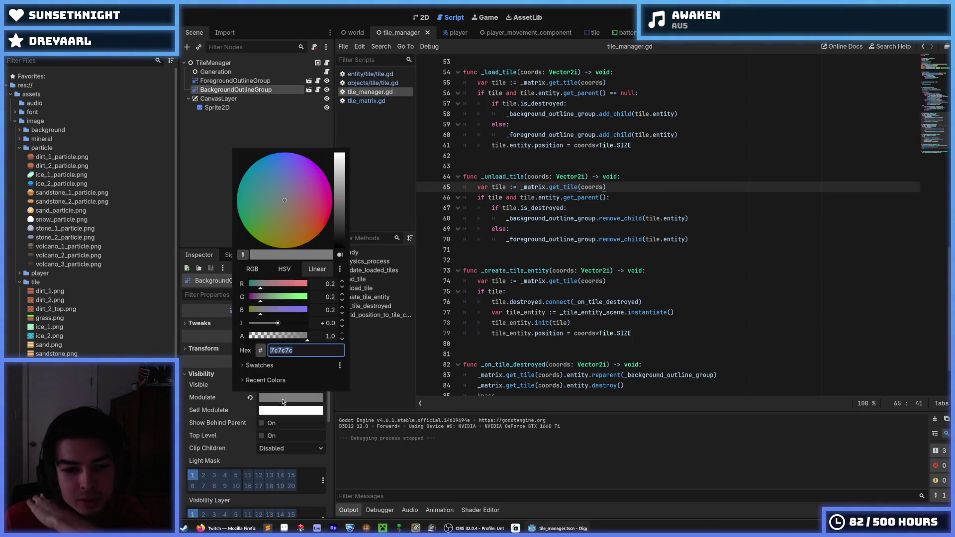
click(331, 285)
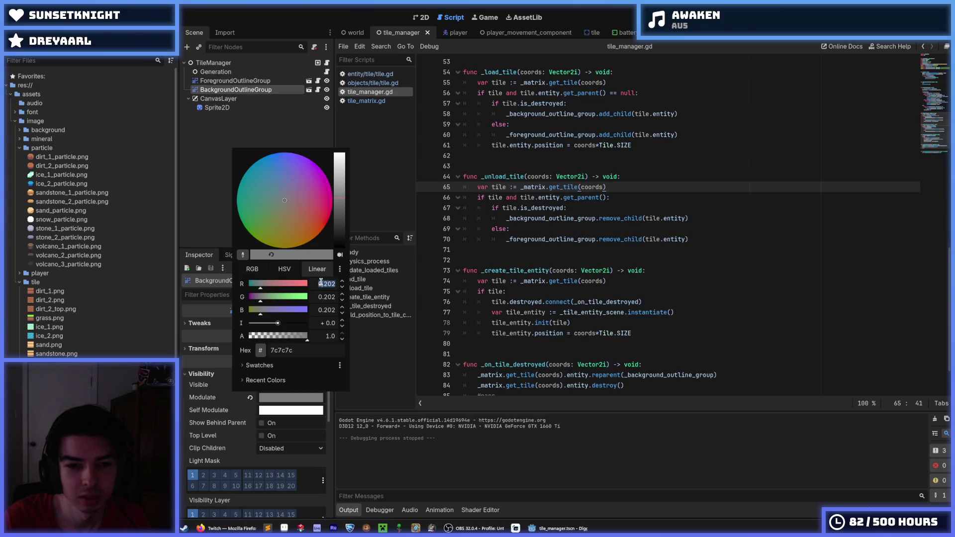
text(0.15)
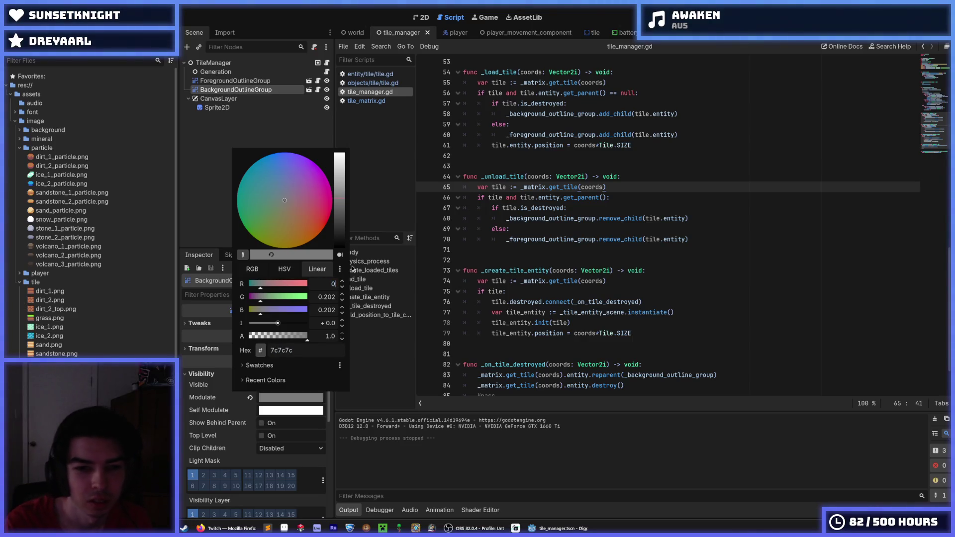
key(Tab)
text(0.1)
key(Return)
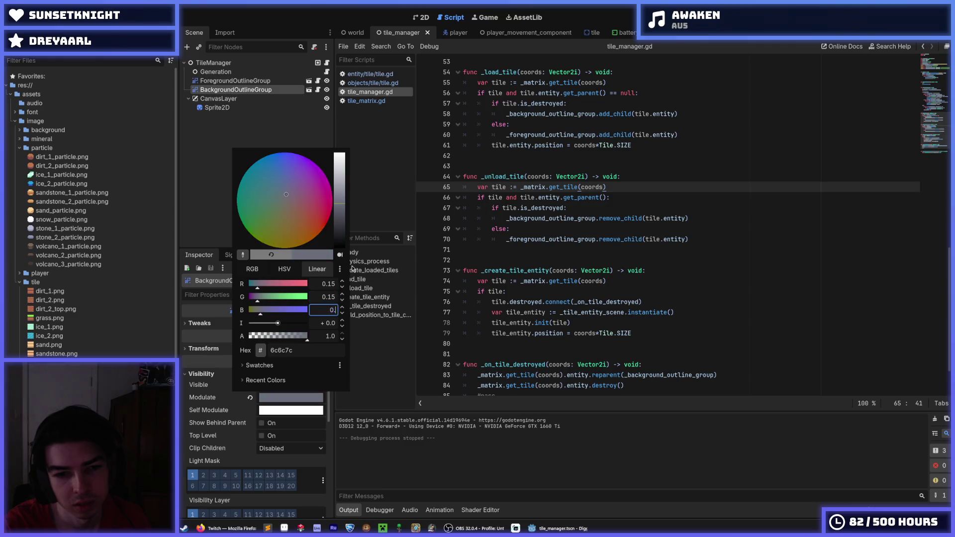
key(Escape)
key(ctrl+s)
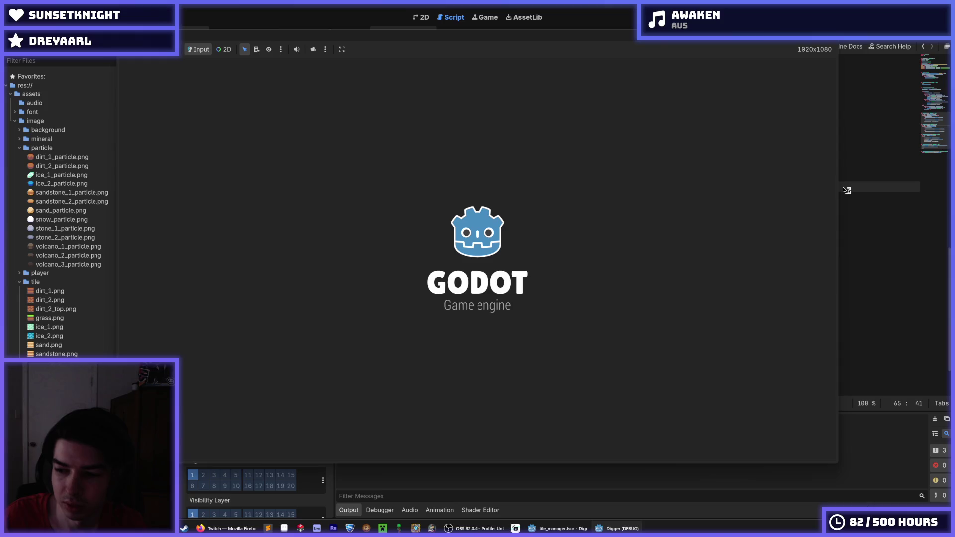
- Dig down and left through the sand, up a shaft, then down into the lava layer
key(Down)
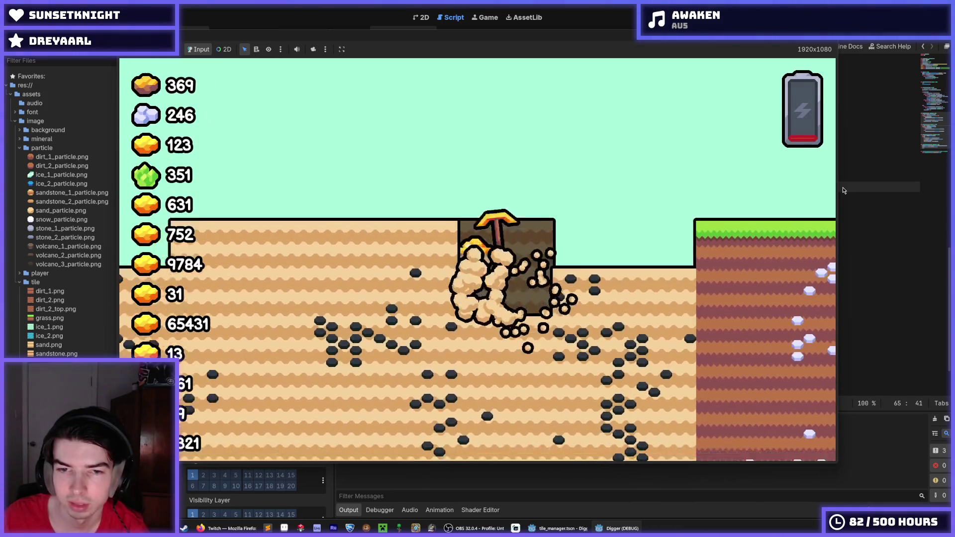
key(Left)
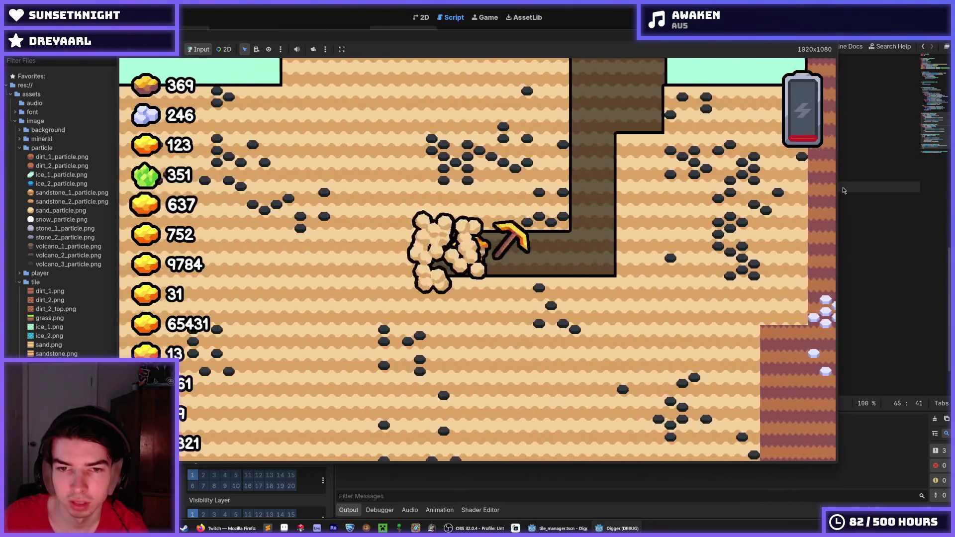
key(Down)
key(Down)
key(Left)
key(Down)
key(Down)
key(Left)
key(Left)
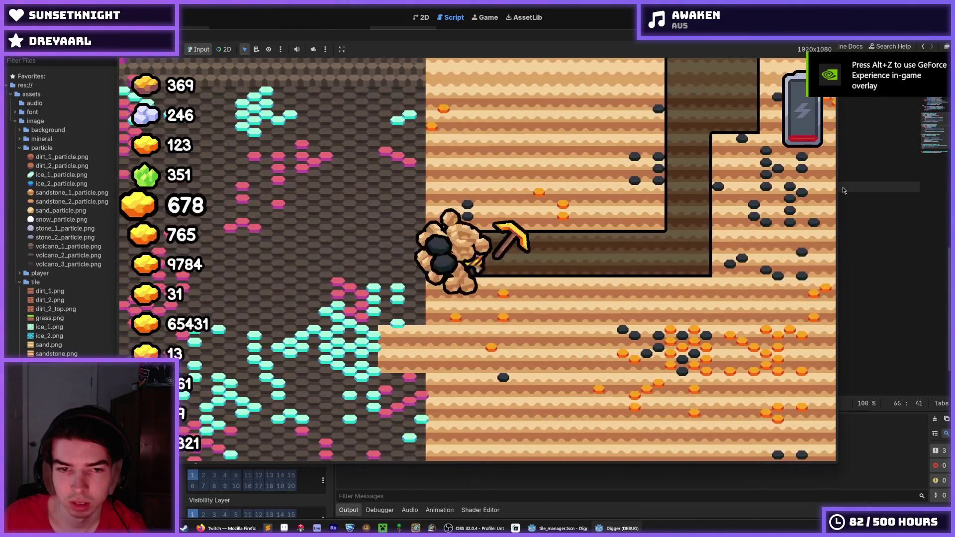
key(Up)
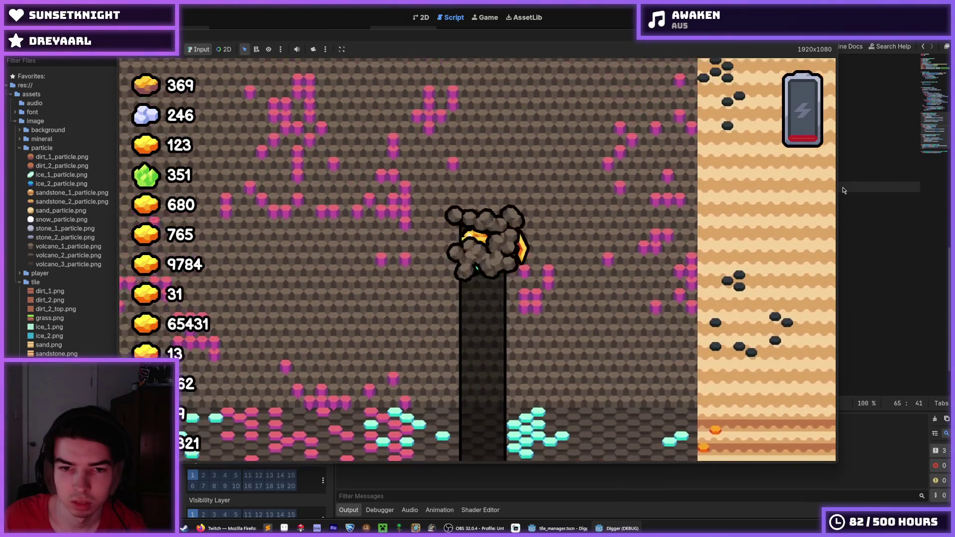
key(Left)
key(Down)
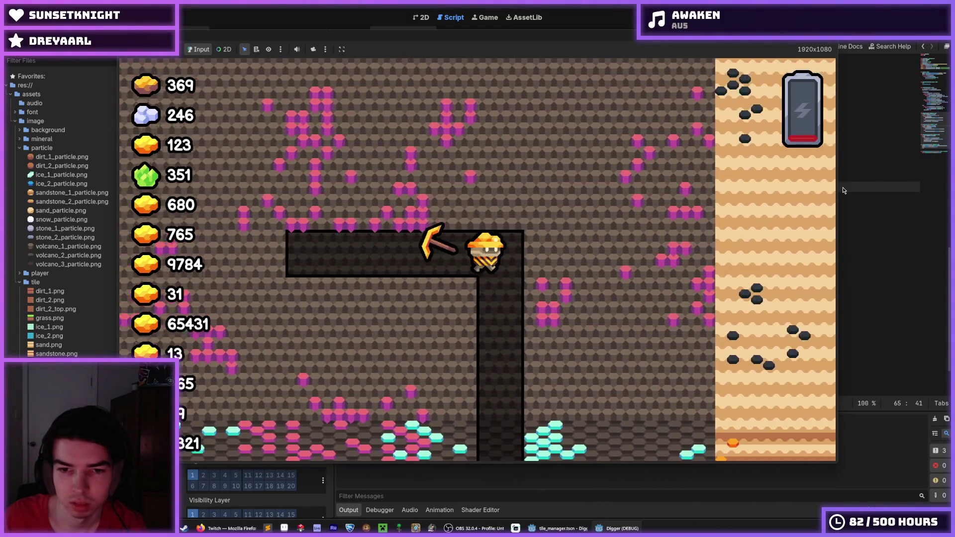
key(Down)
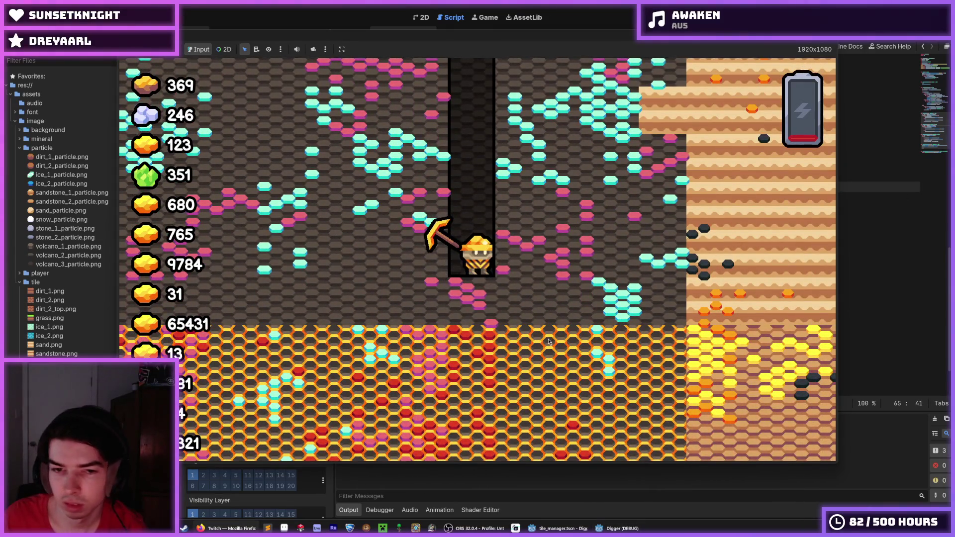
key(Right)
key(Down)
key(Down)
key(Left)
- Move around the dug chamber, walk back along the tunnel, dig right, then stop the game
key(Left)
key(Down)
key(Right)
key(Left)
key(Up)
key(Right)
key(Left)
key(Up)
key(Up)
key(Left)
key(Right)
key(Down)
key(Right)
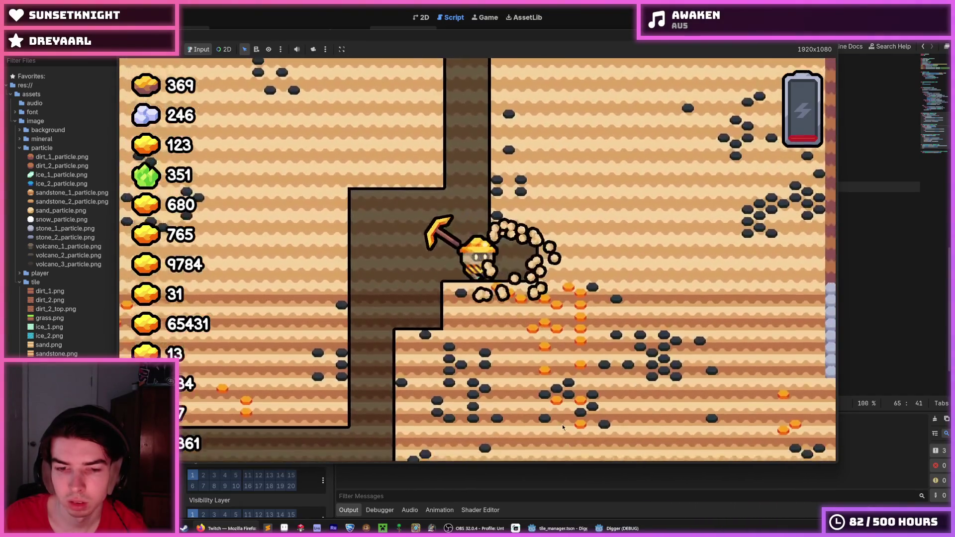
key(F8)
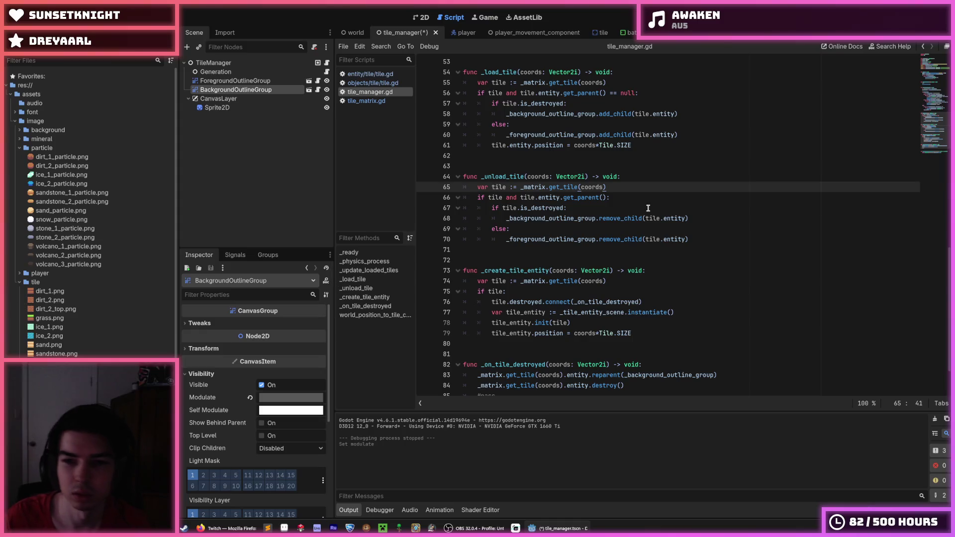
- Run the game again, dig darkened tunnels through the ice and honeycomb layers, then stop it
key(F5)
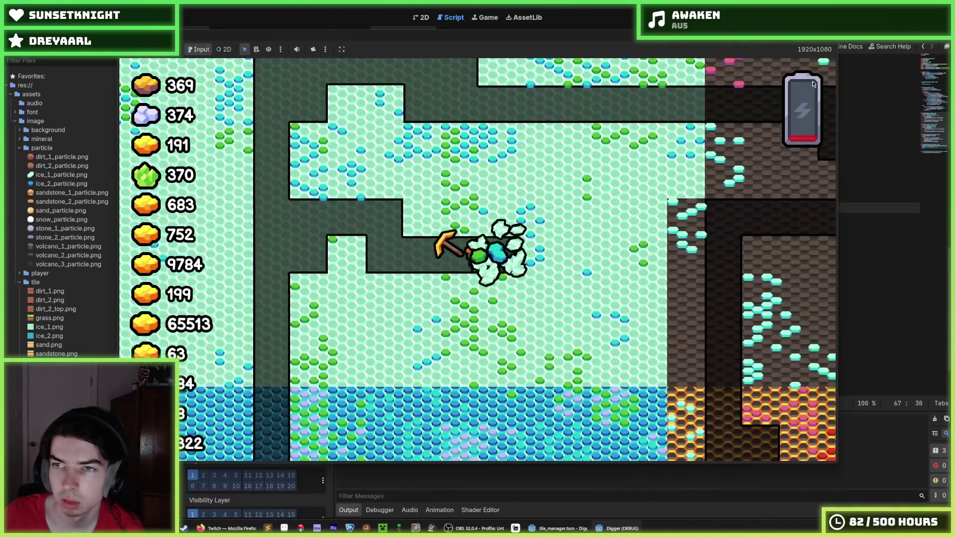
key(F8)
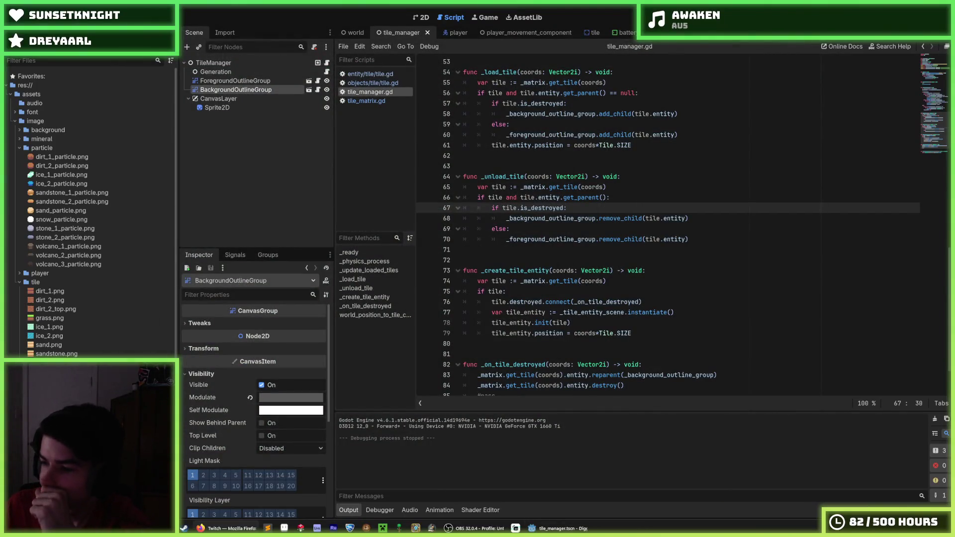
click(643, 270)
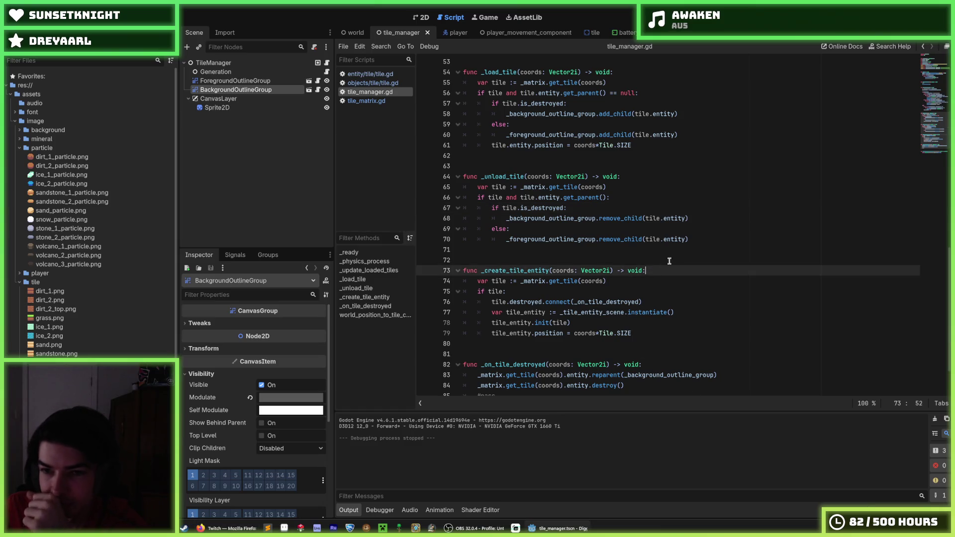
click(696, 243)
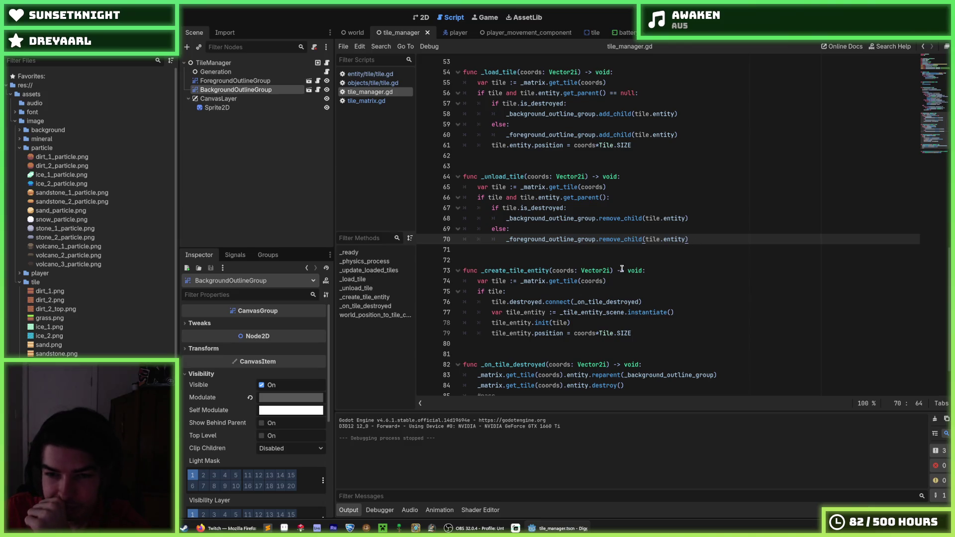
click(642, 229)
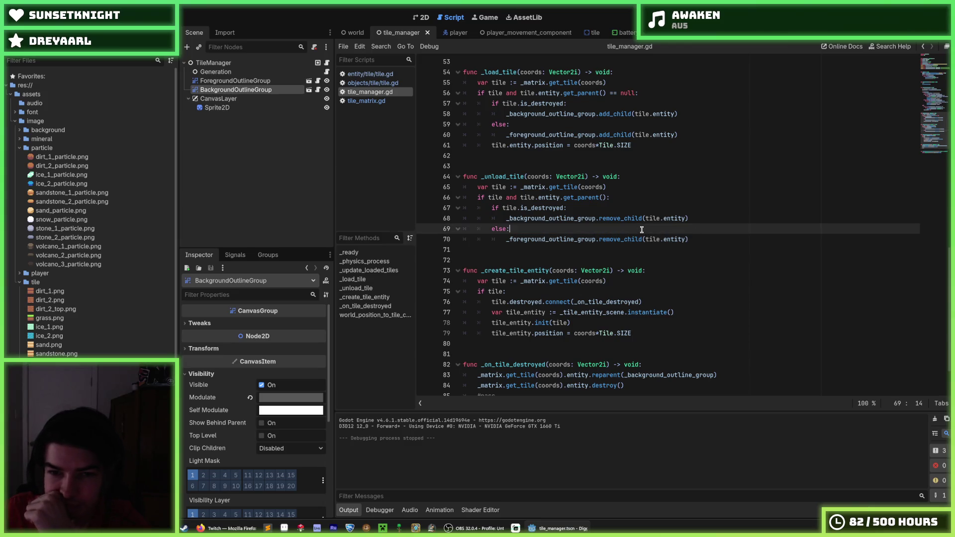
click(682, 211)
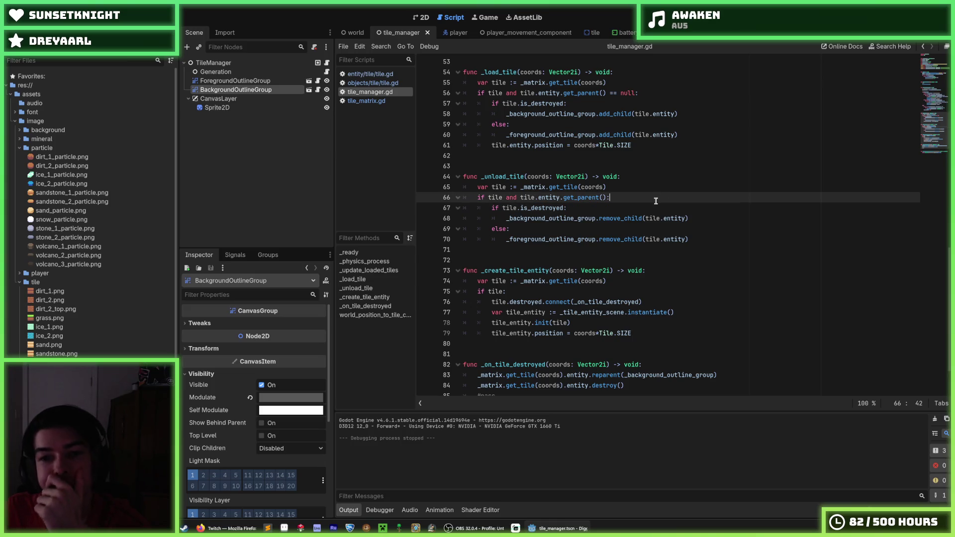